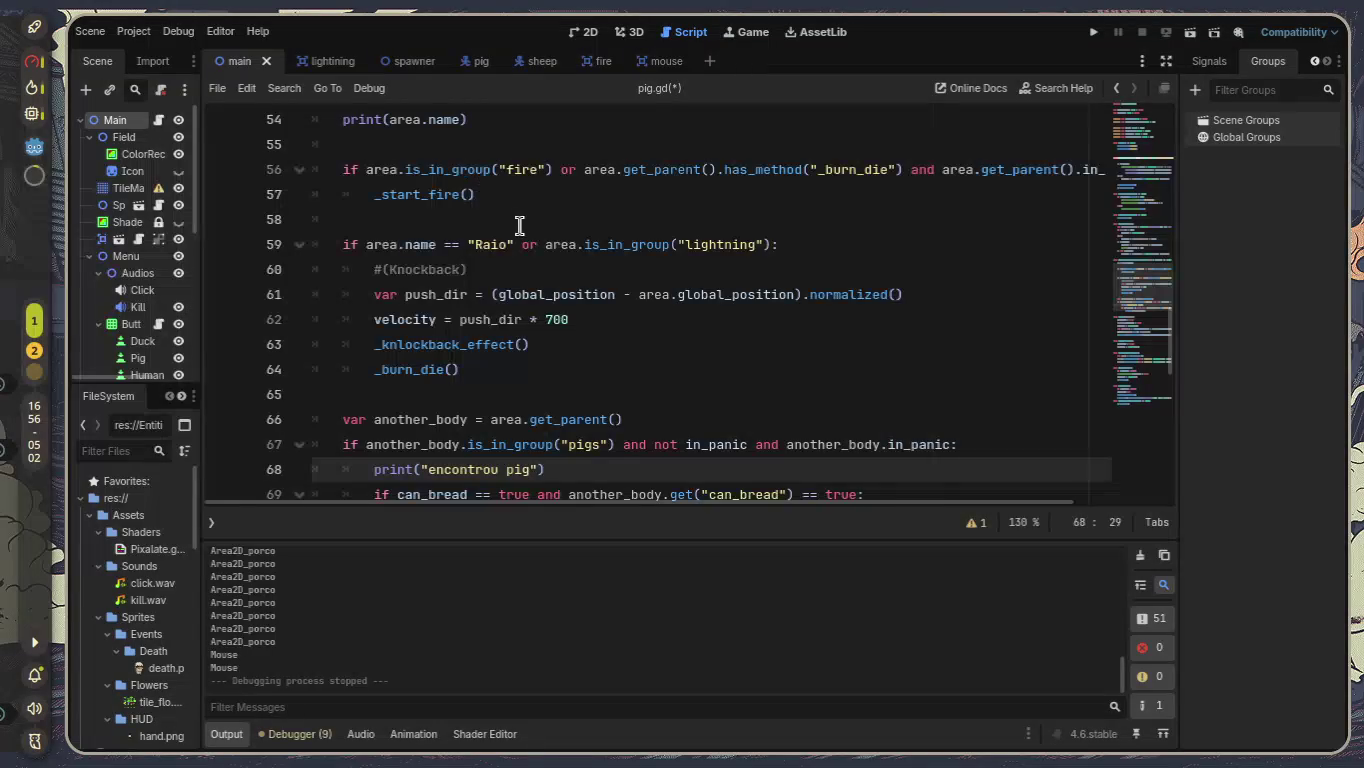
Delete the print(area.name) debug line and its leftover blank line from pig.gd.
scroll(499, 225, "up", 1)
left_click_drag(468, 194, 281, 191)
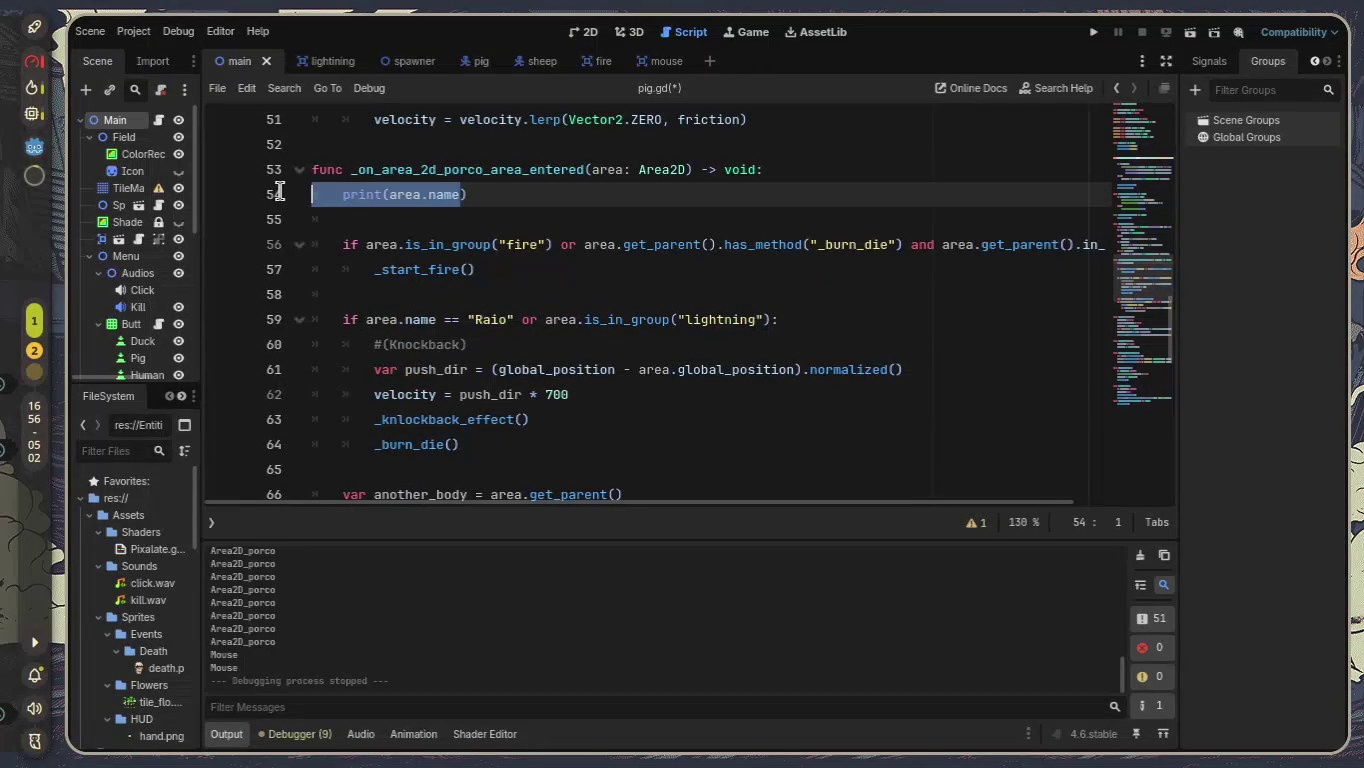
mouse_move(578, 198)
left_mouse_down()
mouse_move(67, 216)
mouse_move(35, 197)
left_mouse_up()
key("BackSpace")
triple_click(440, 212)
key("BackSpace")
key("BackSpace")
Look over the script, then save pig.gd and launch the game.
scroll(479, 240, "up", 2)
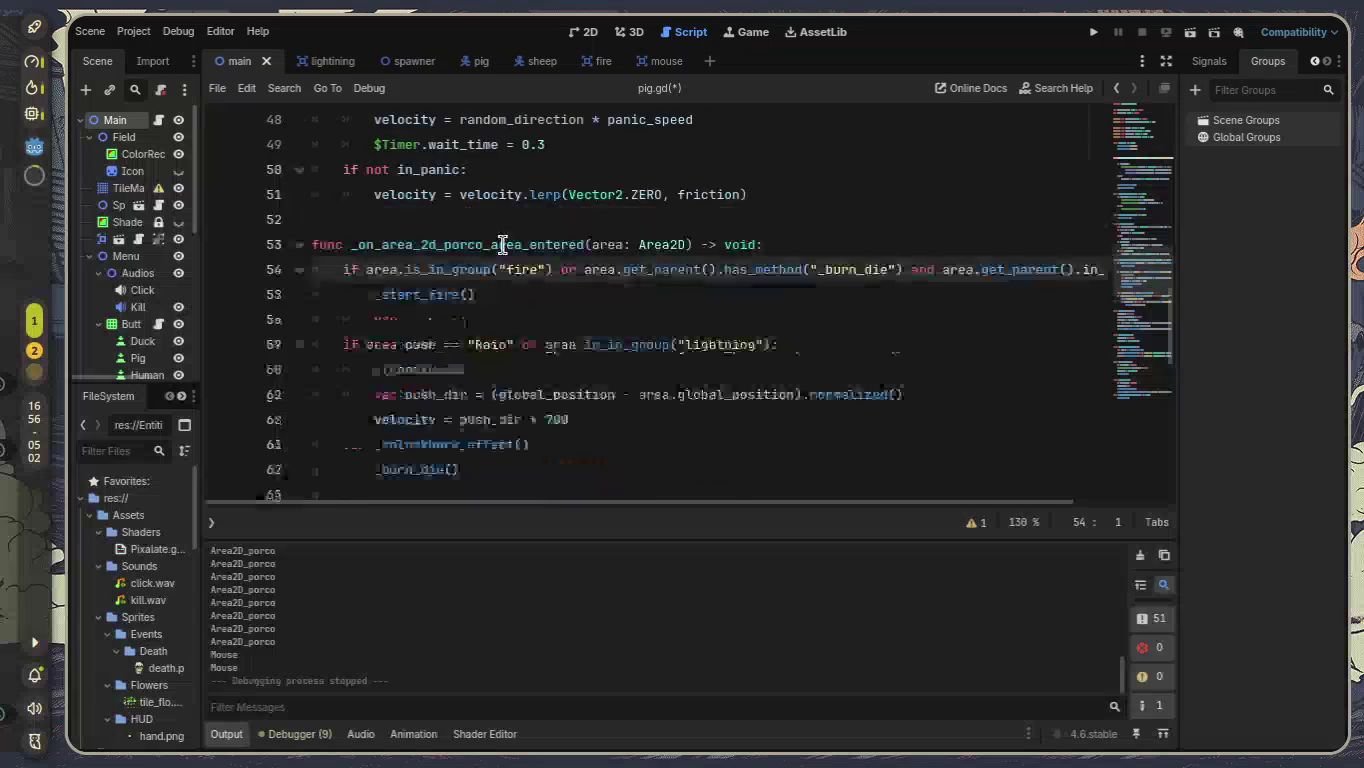
scroll(600, 320, "up", 7)
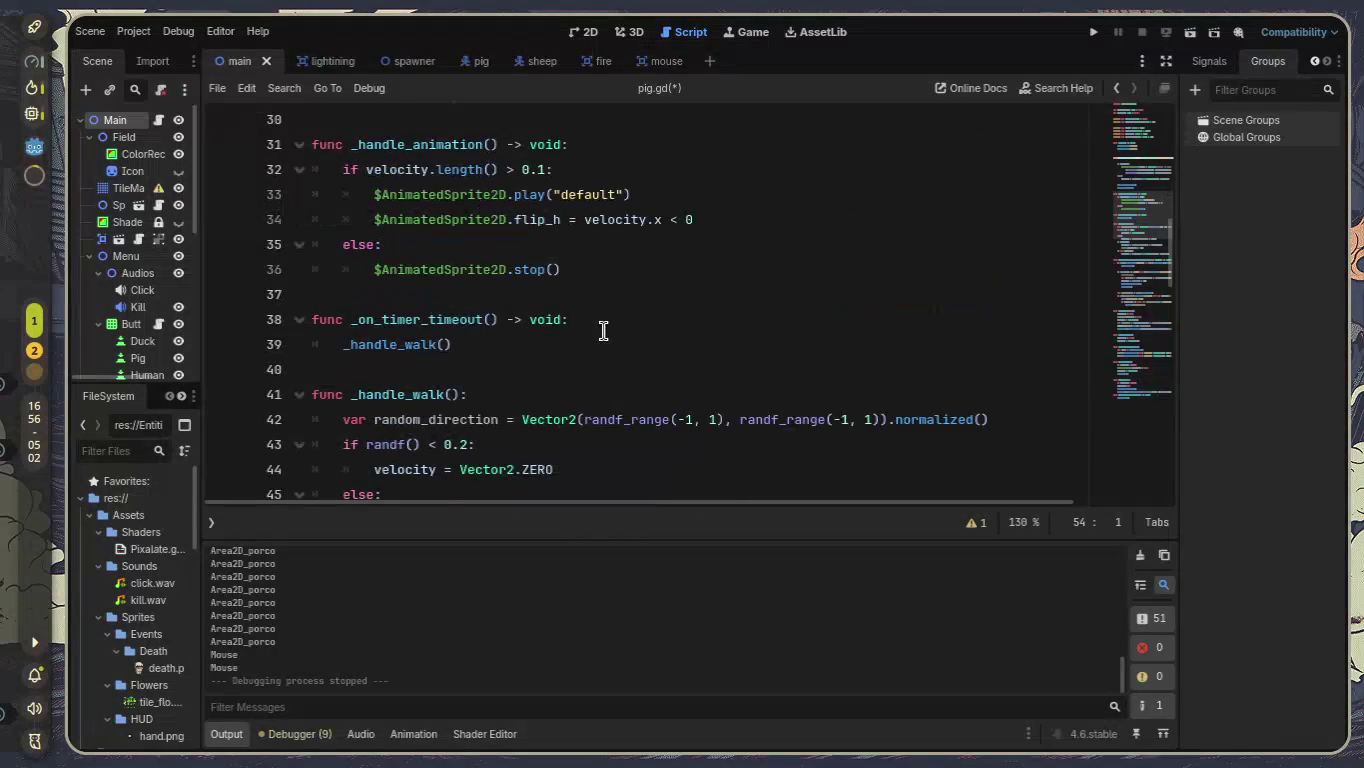
scroll(604, 330, "up", 8)
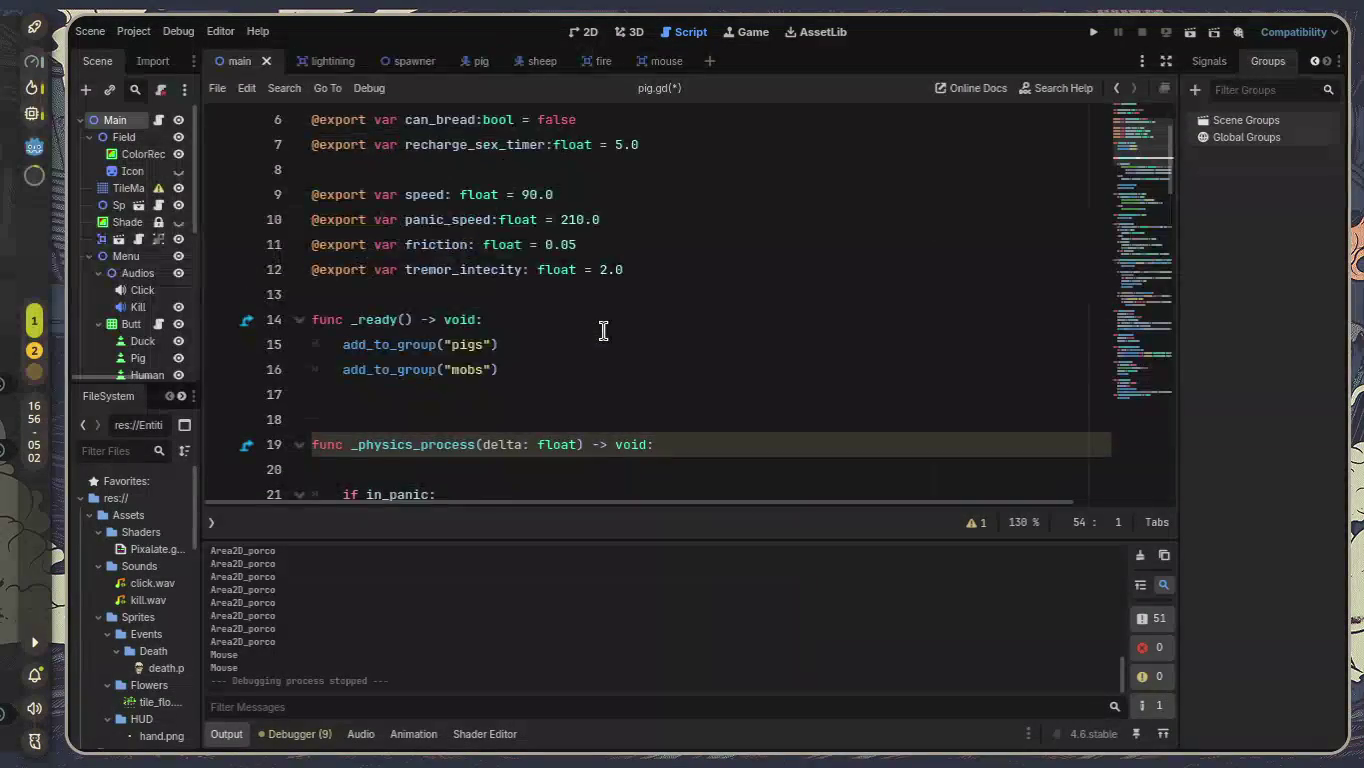
scroll(603, 331, "down", 8)
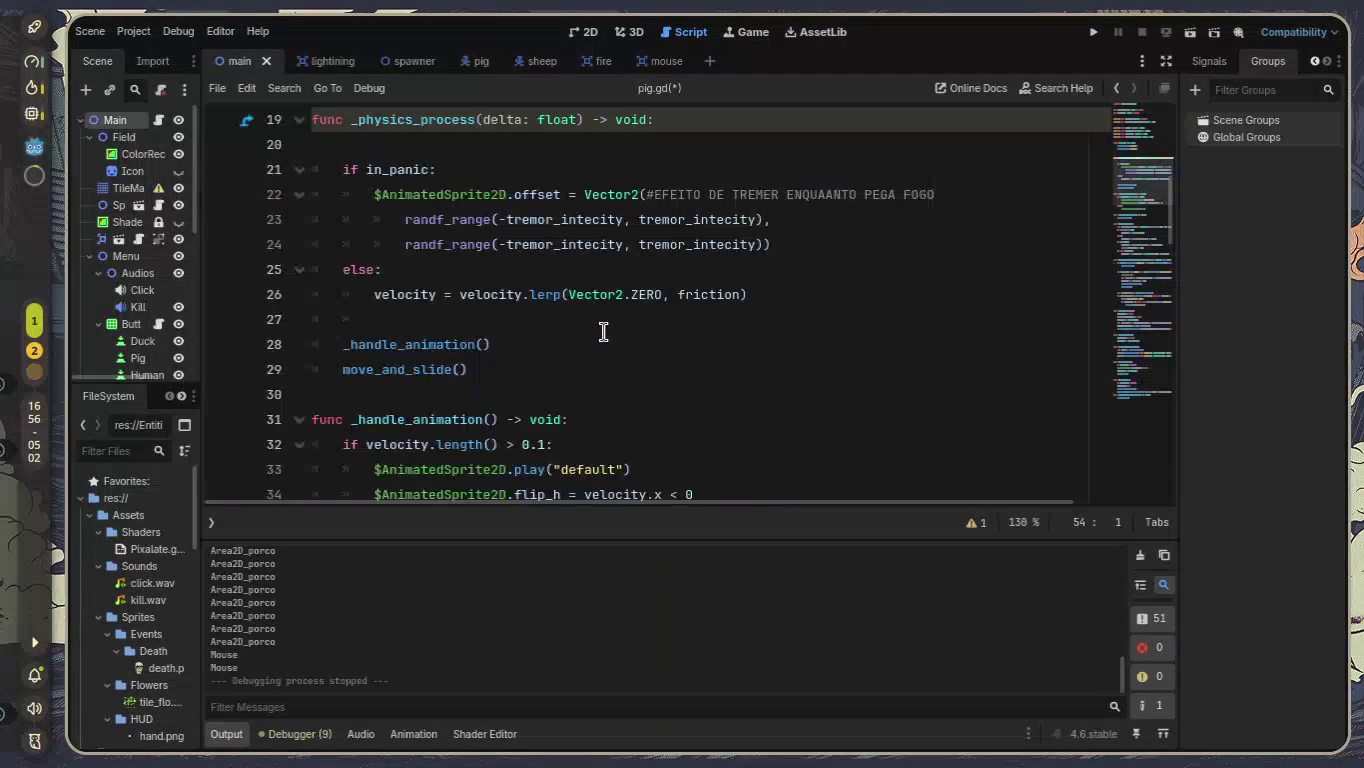
scroll(603, 333, "down", 6)
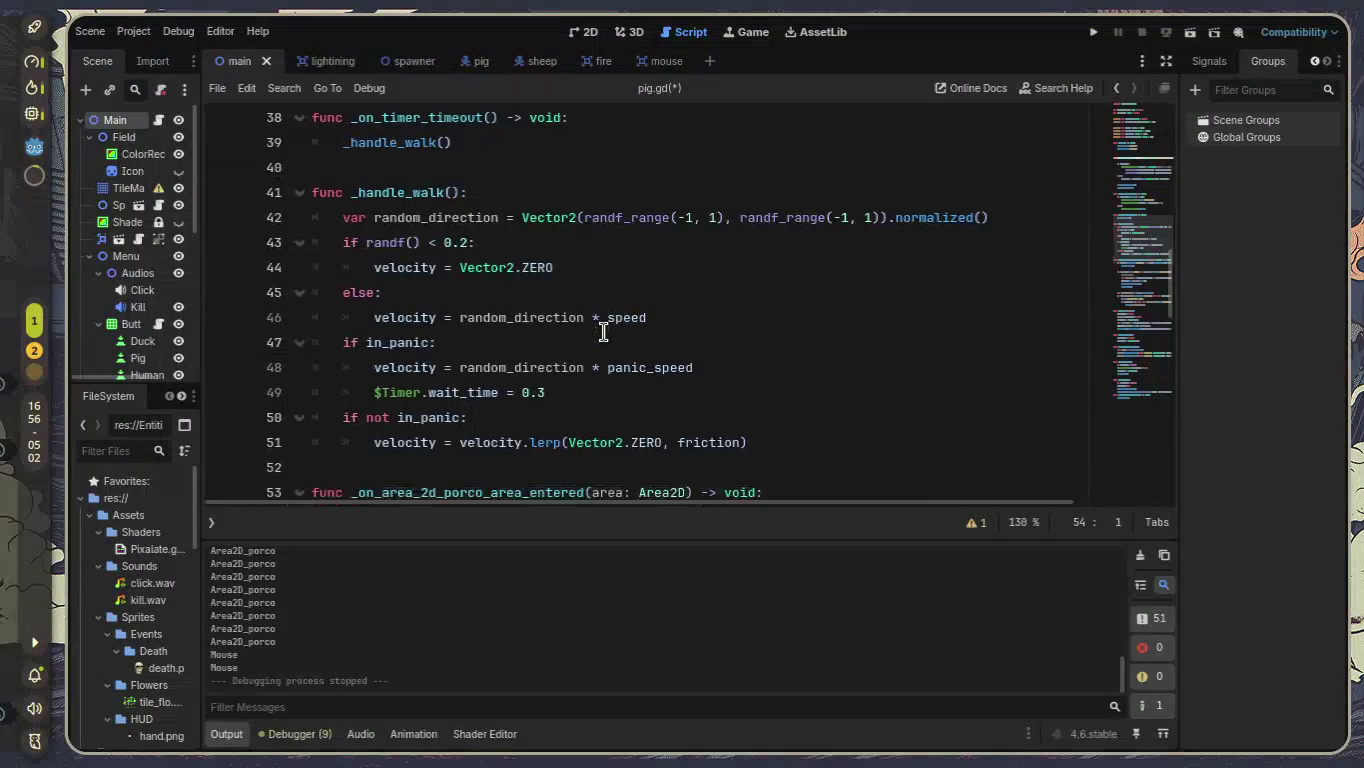
scroll(603, 332, "down", 1)
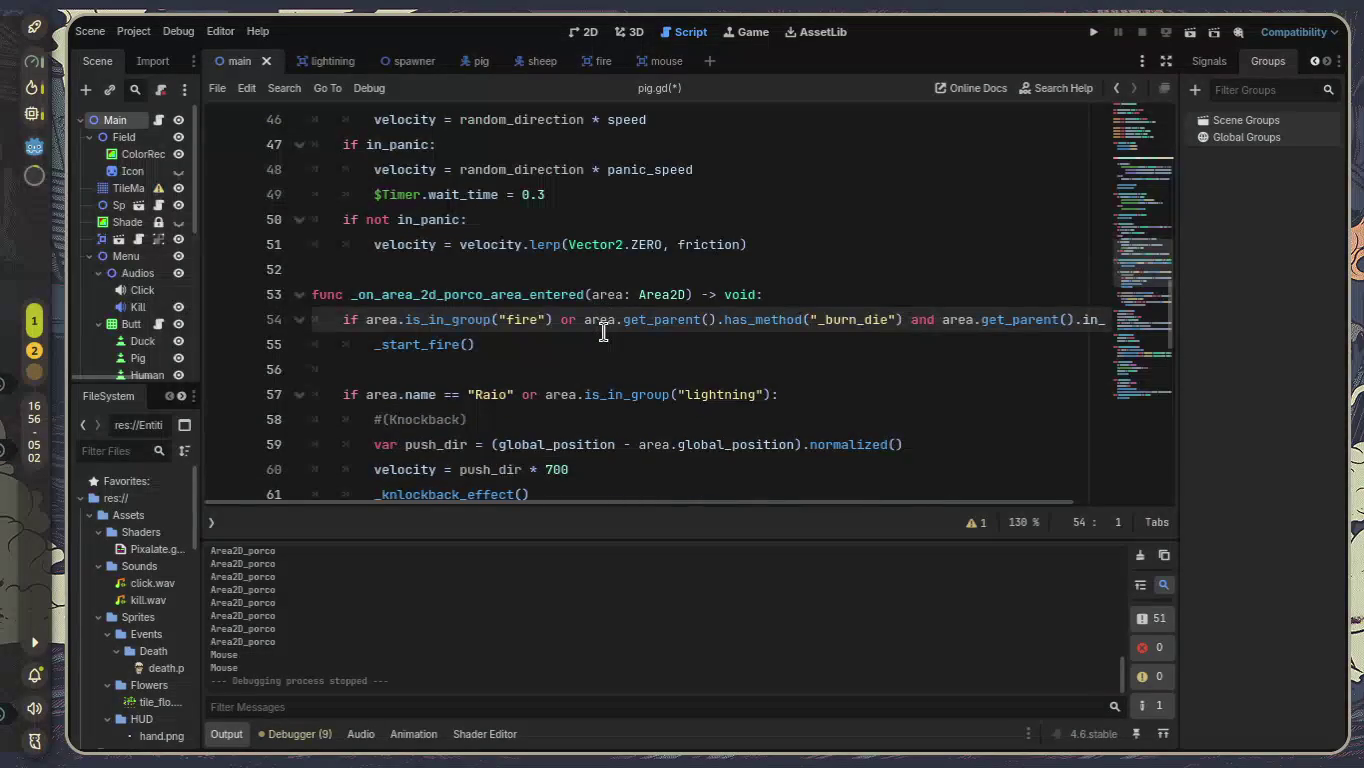
scroll(604, 333, "down", 9)
scroll(603, 332, "down", 2)
left_click(1190, 34)
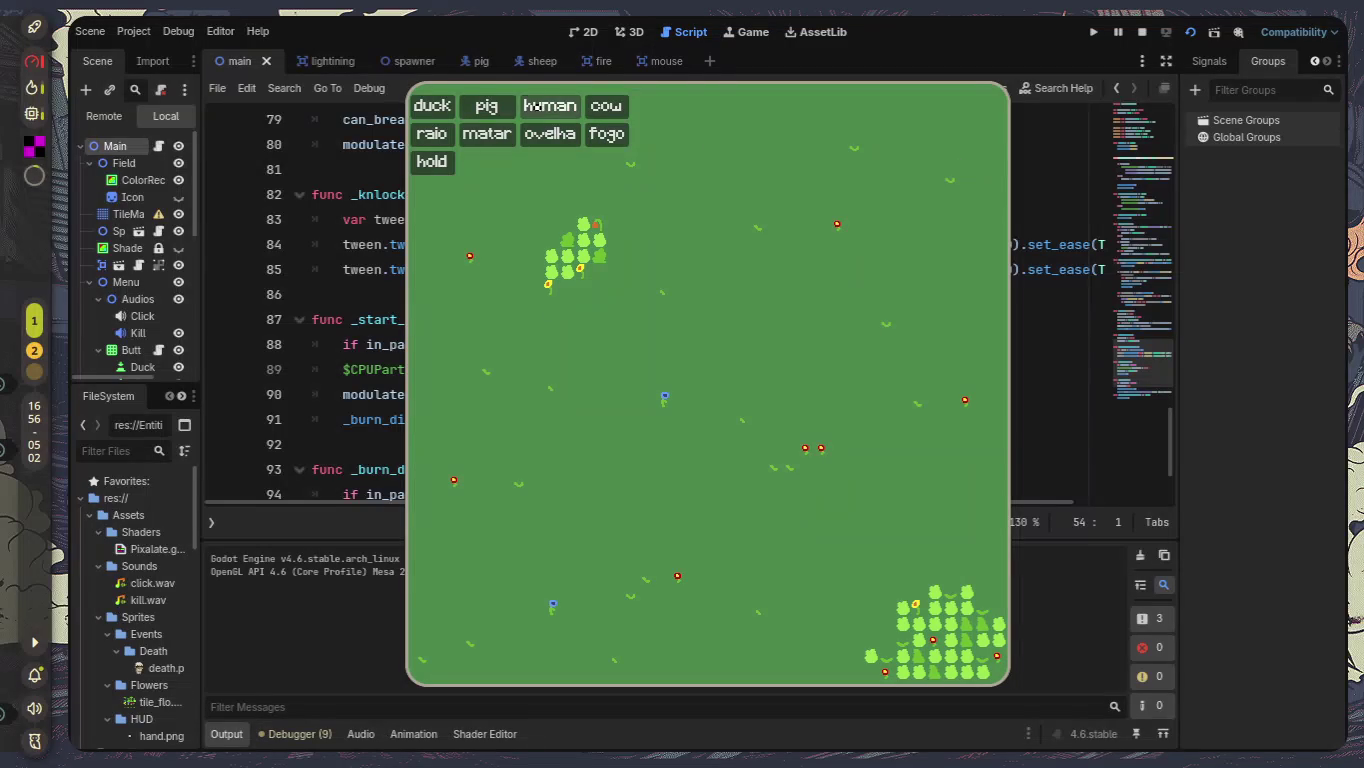
Use the pig button eleven times to fill the field with pigs, then stop the game with F8.
left_click(468, 106)
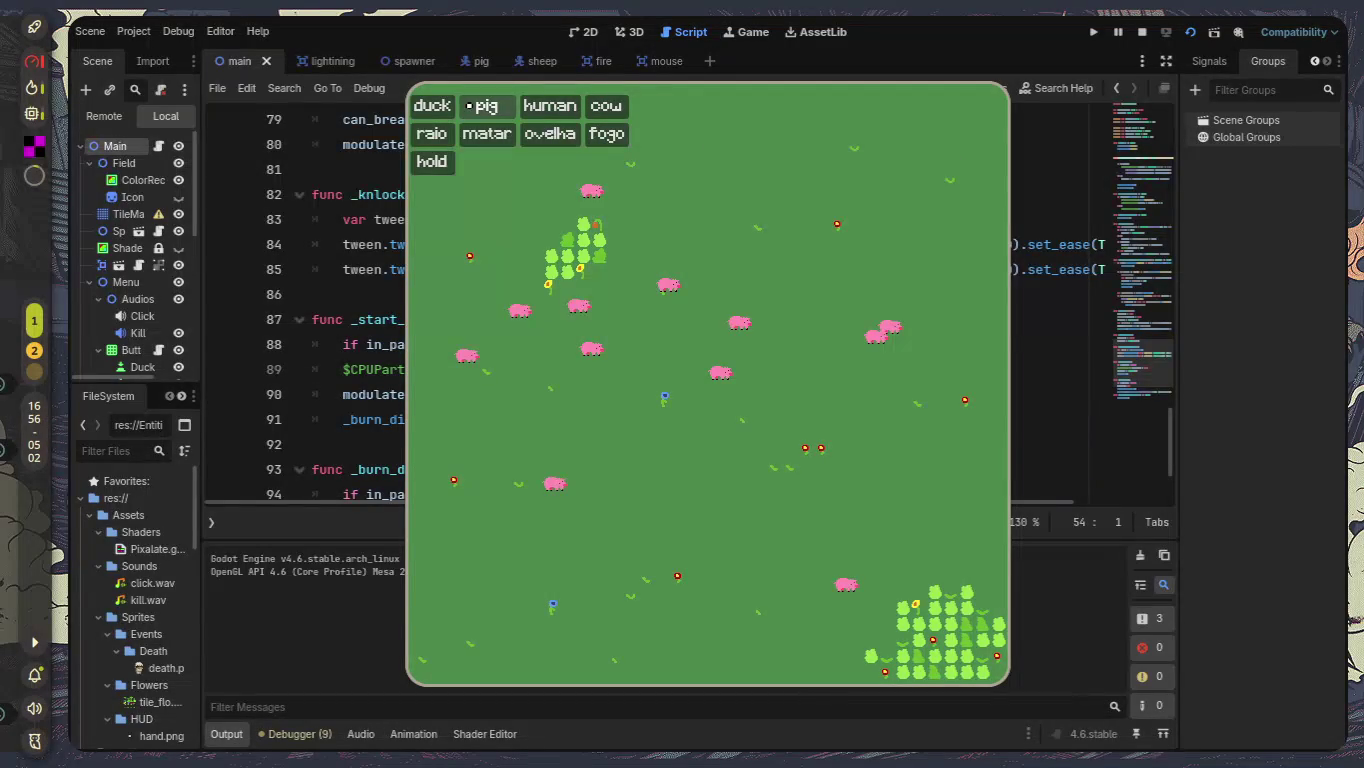
left_click(468, 105)
left_click(468, 106)
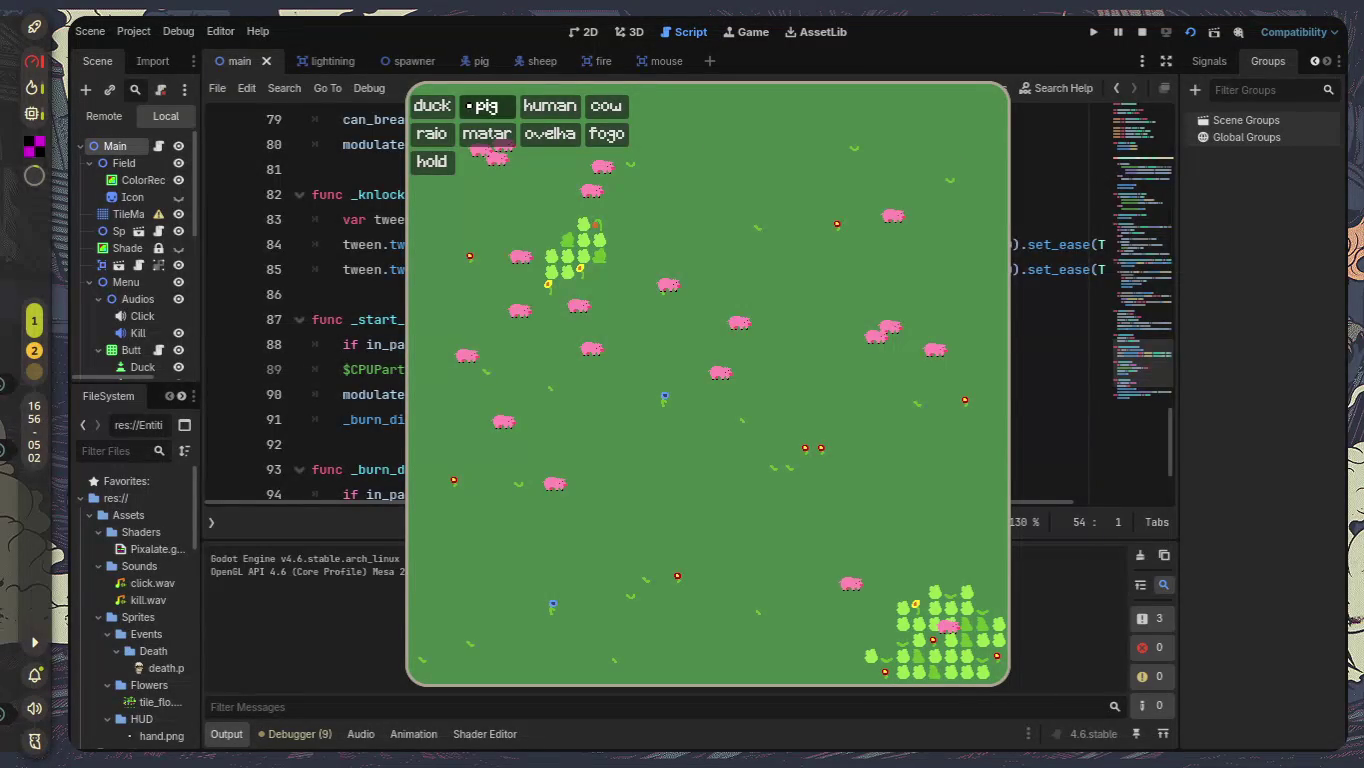
left_click(468, 106)
left_click(468, 105)
left_click(468, 105)
left_click(468, 105)
left_click(468, 105)
left_click(468, 106)
left_click(467, 106)
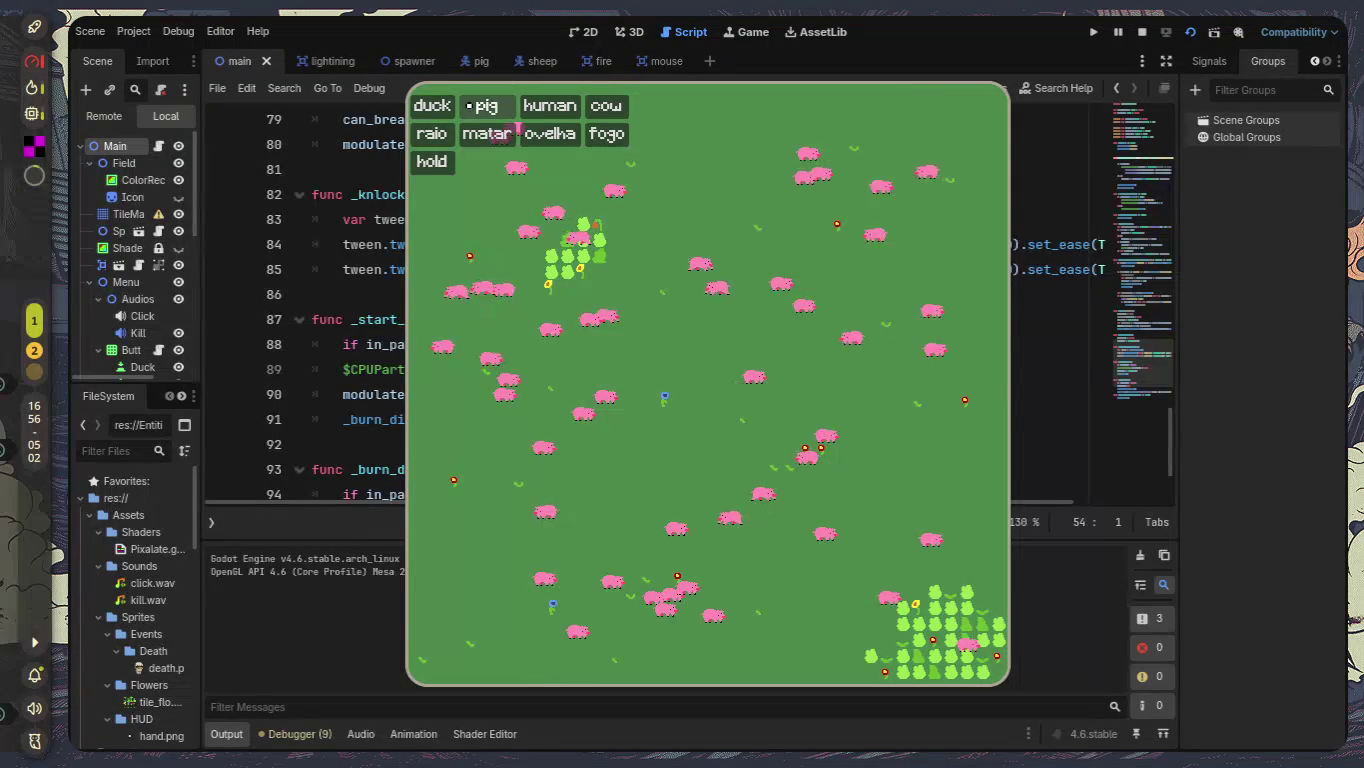
left_click(468, 106)
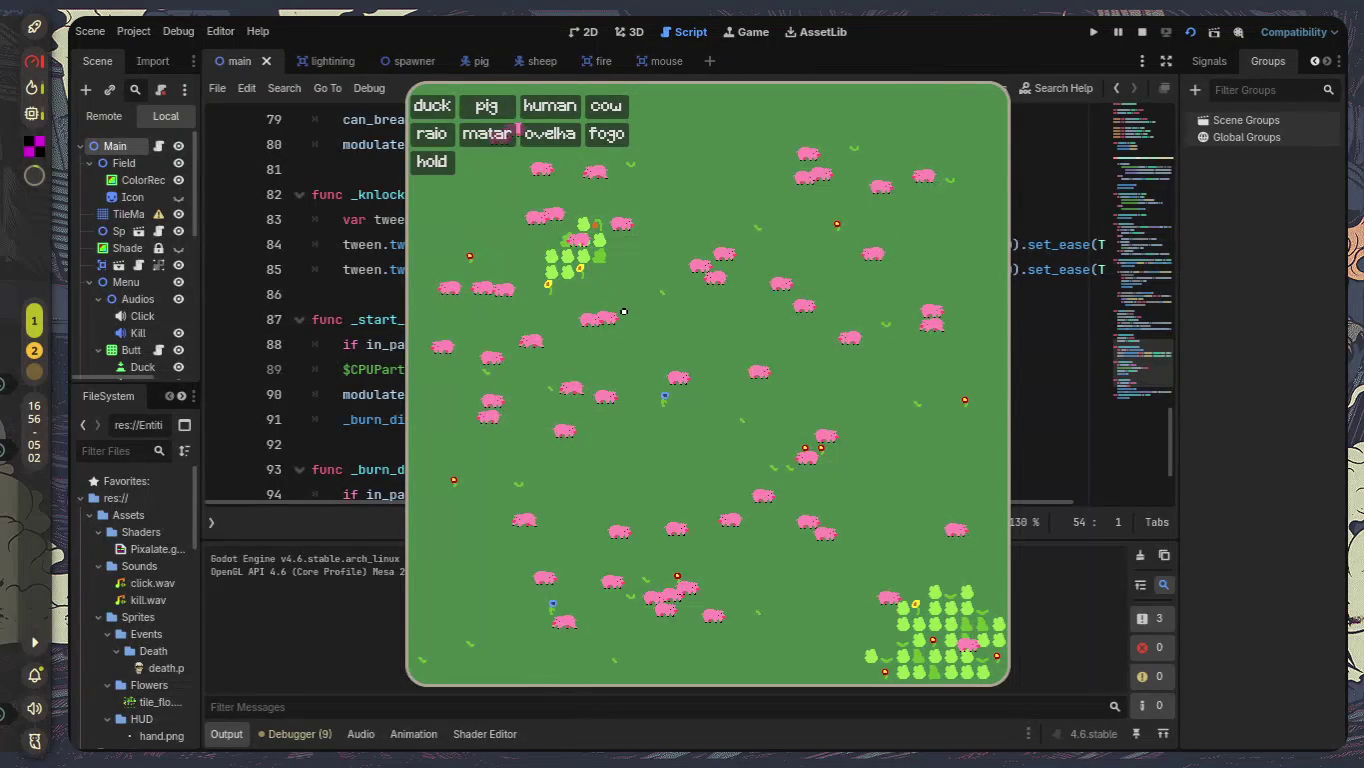
key("F8")
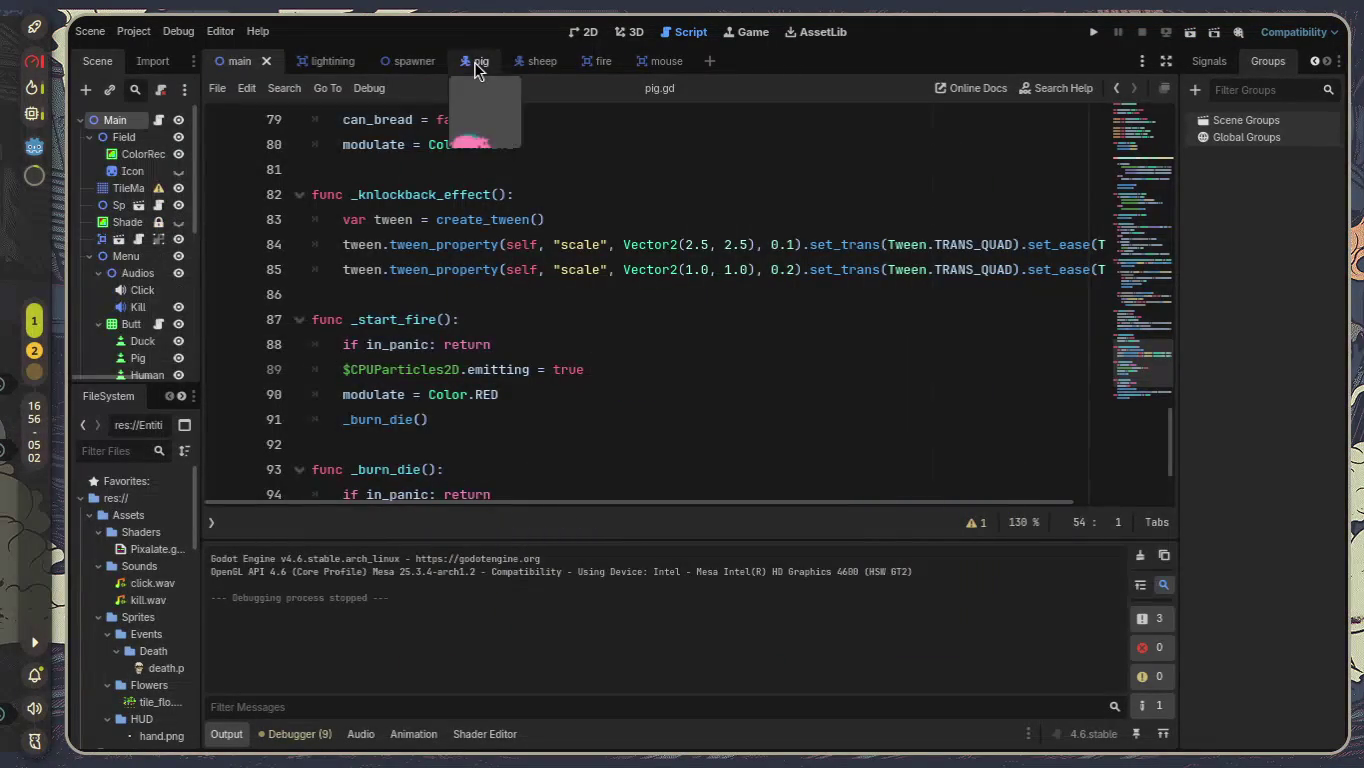
In the pig scene, add the pig node to a new group named 'pigs'.
left_click(475, 64)
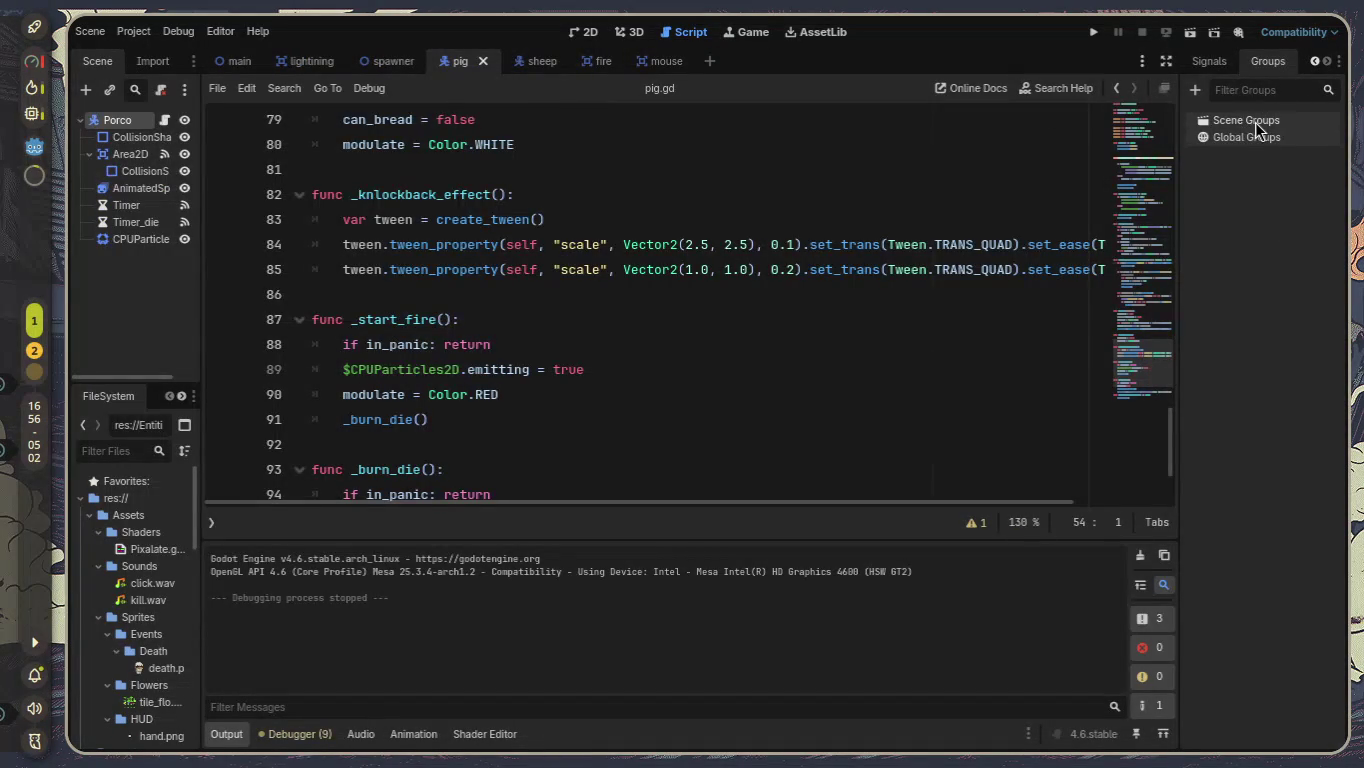
left_click(1195, 89)
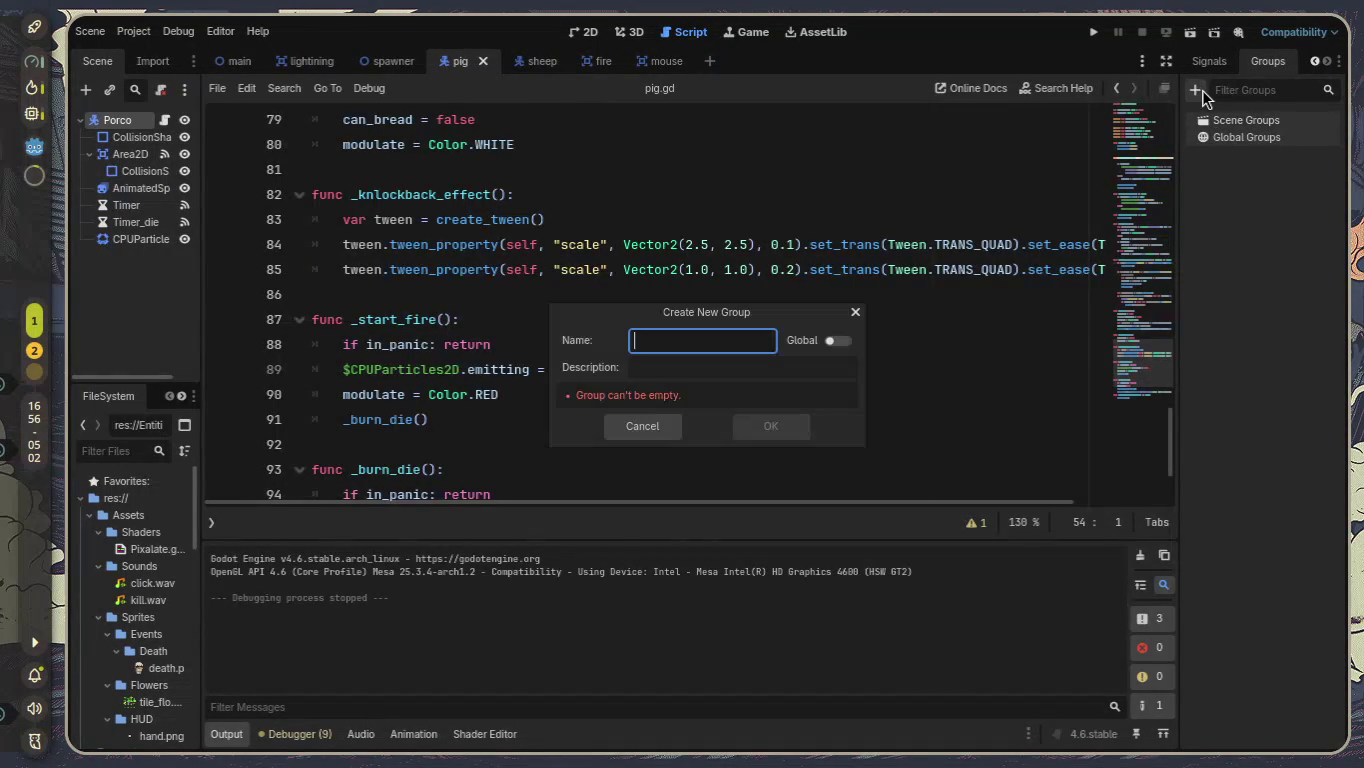
type("p")
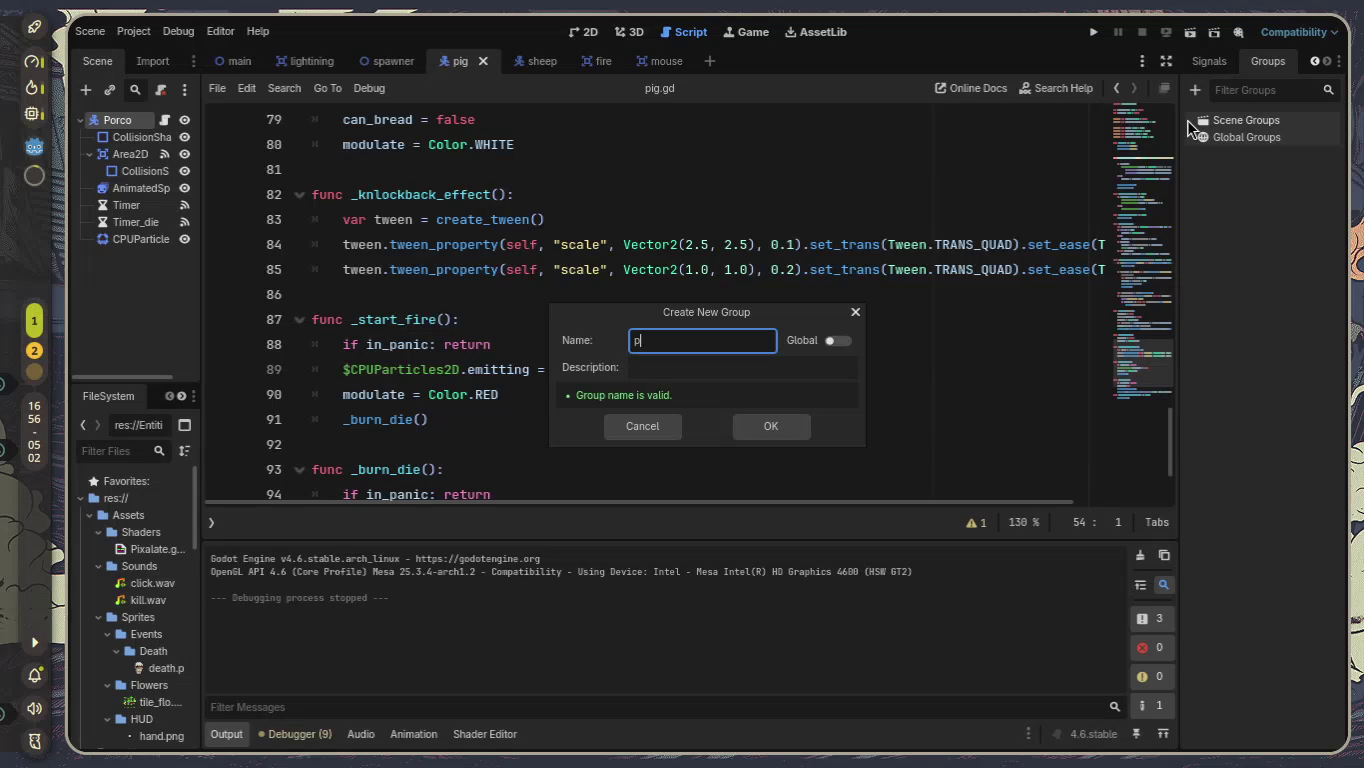
key("Return")
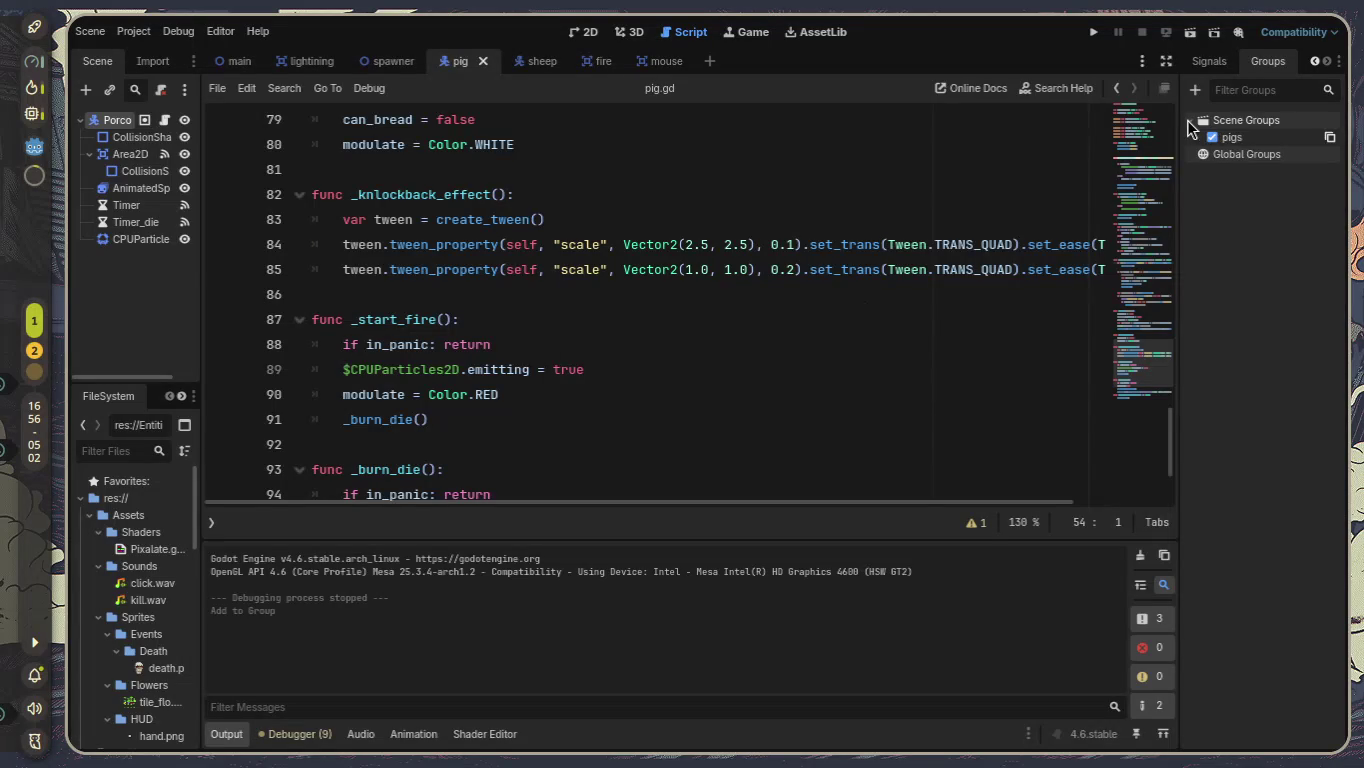
From the main scene, run the game, spawn four batches of pigs, then stop it with F8.
left_click(229, 62)
left_click(1190, 33)
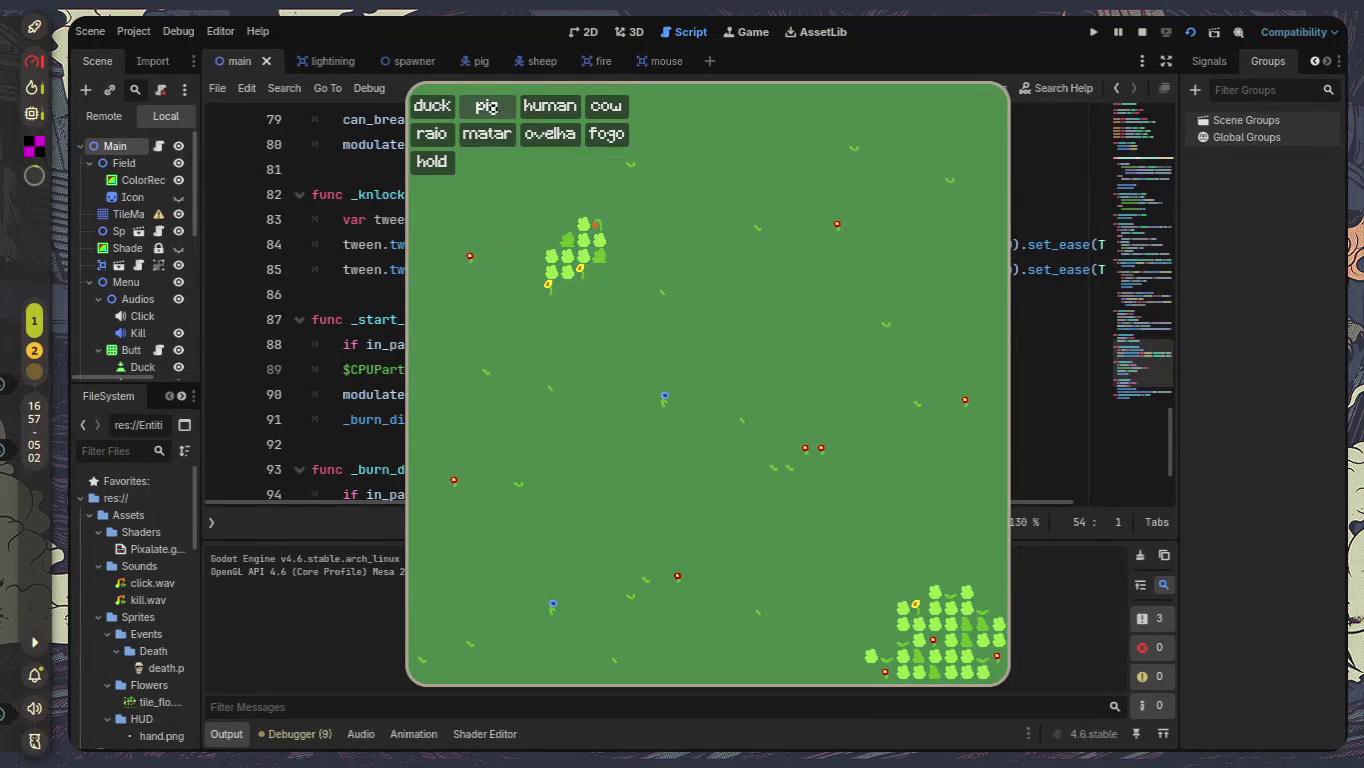
left_click(486, 106)
left_click(486, 107)
left_click(486, 106)
left_click(486, 106)
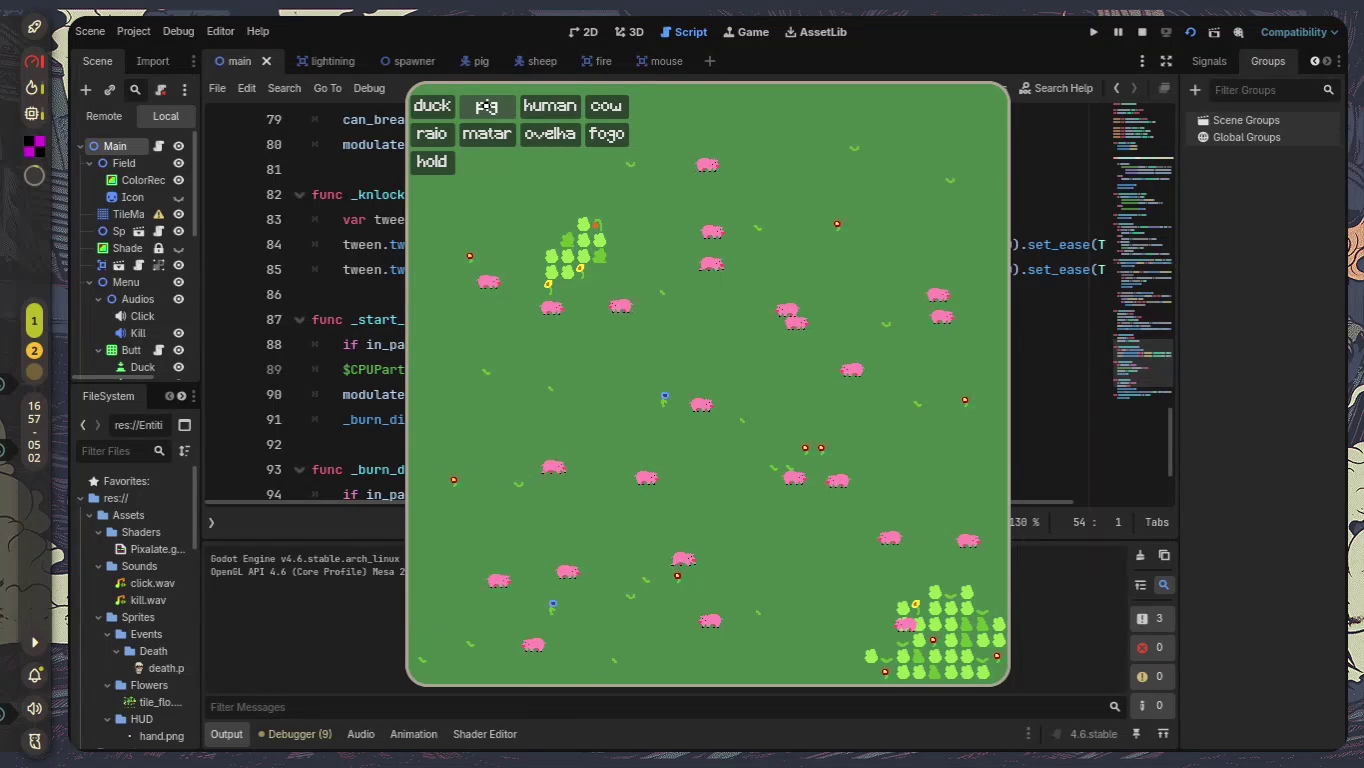
key("F8")
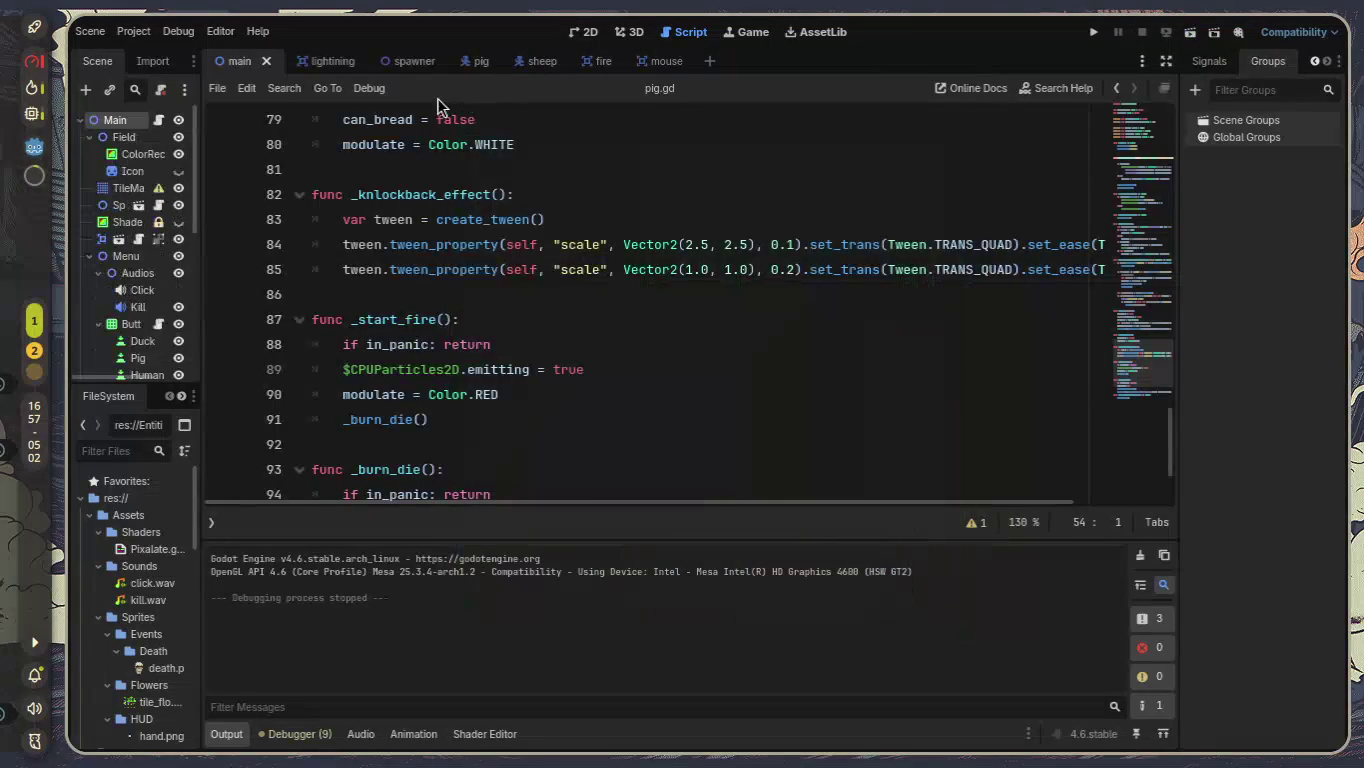
Set can_bread to true on line 79 and to false on lines 71–72, then save and run.
scroll(602, 294, "down", 2)
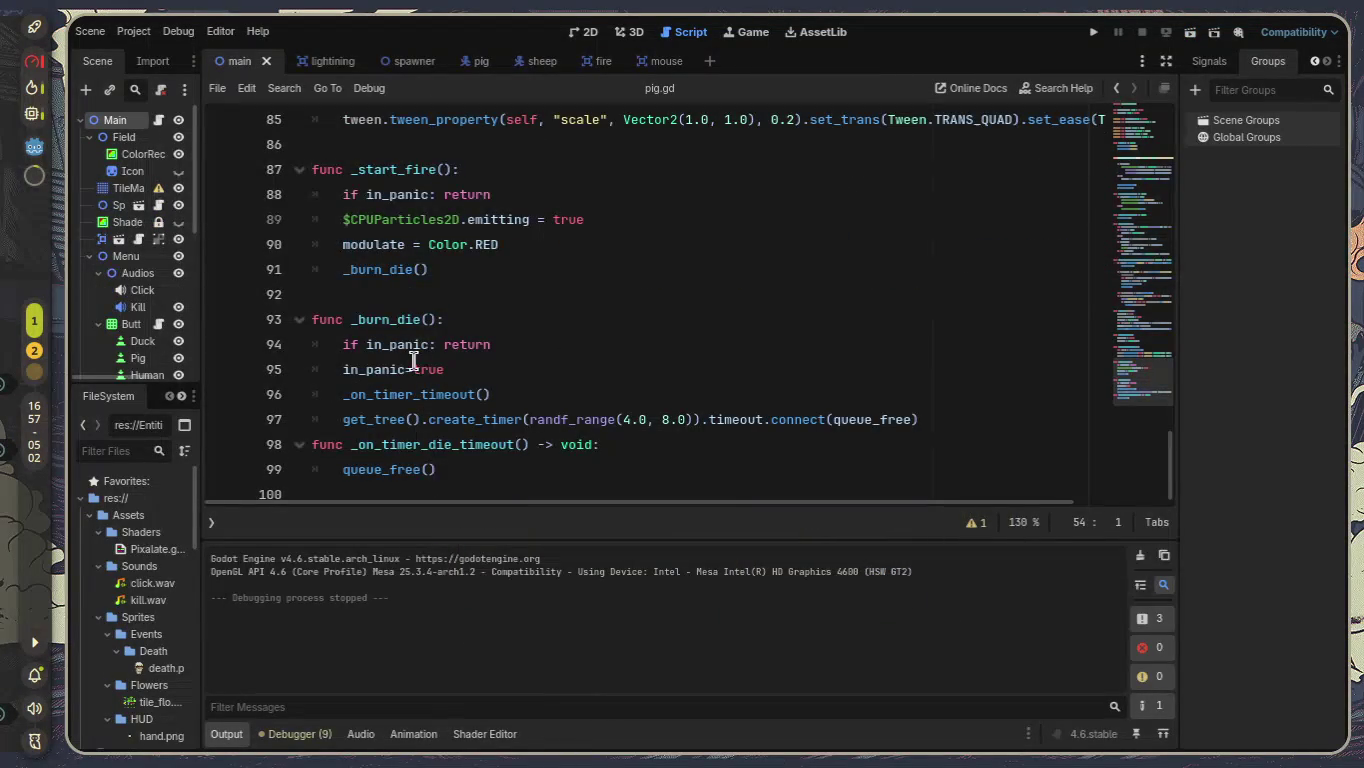
scroll(431, 362, "up", 3)
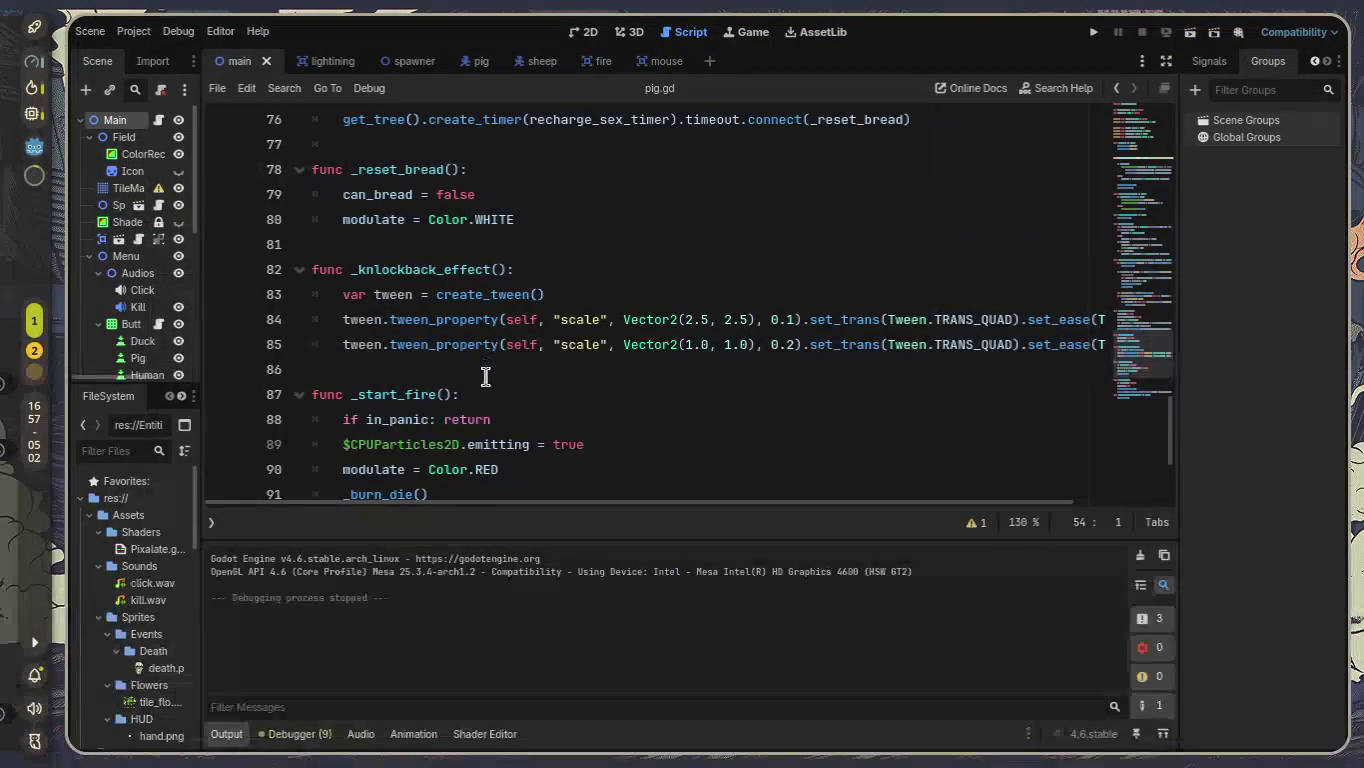
scroll(491, 376, "up", 2)
double_click(451, 344)
type("tru")
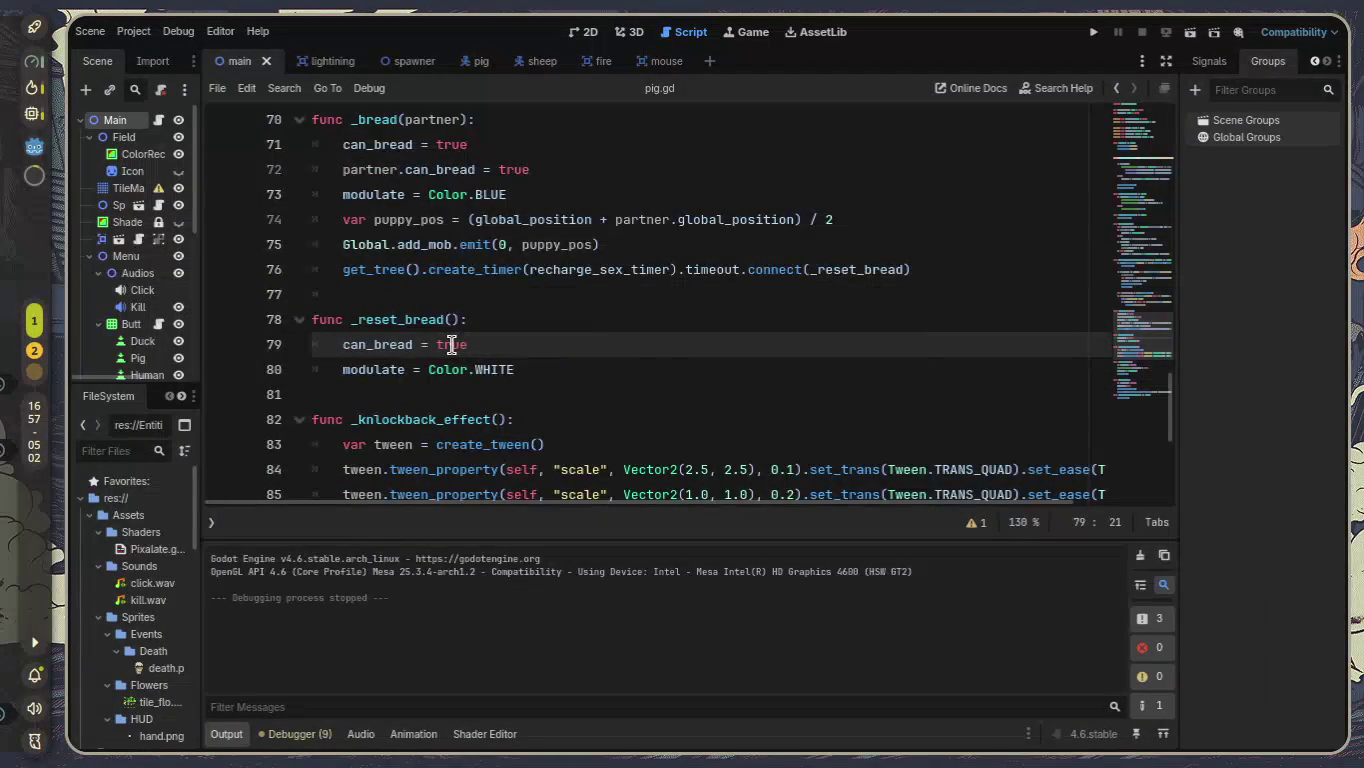
scroll(450, 345, "up", 1)
double_click(450, 220)
type("fals")
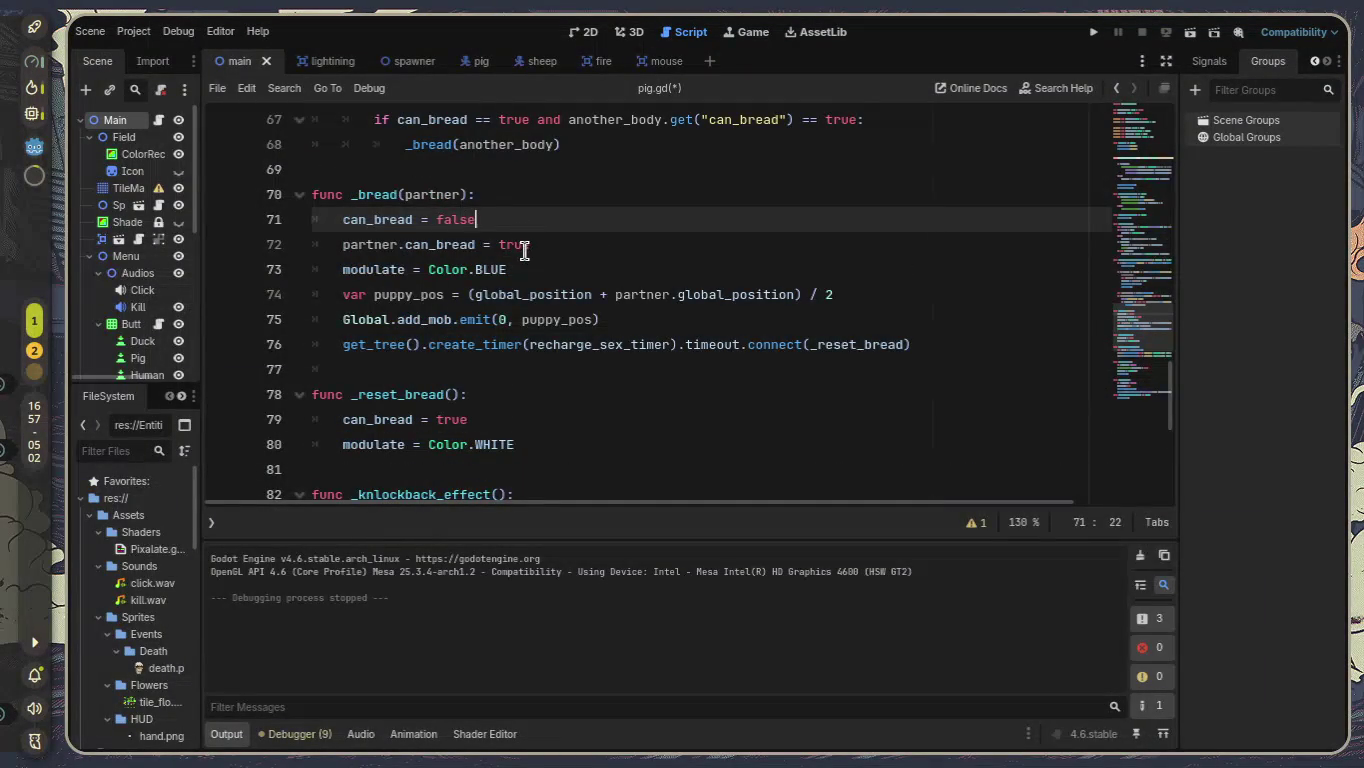
double_click(525, 248)
type("false")
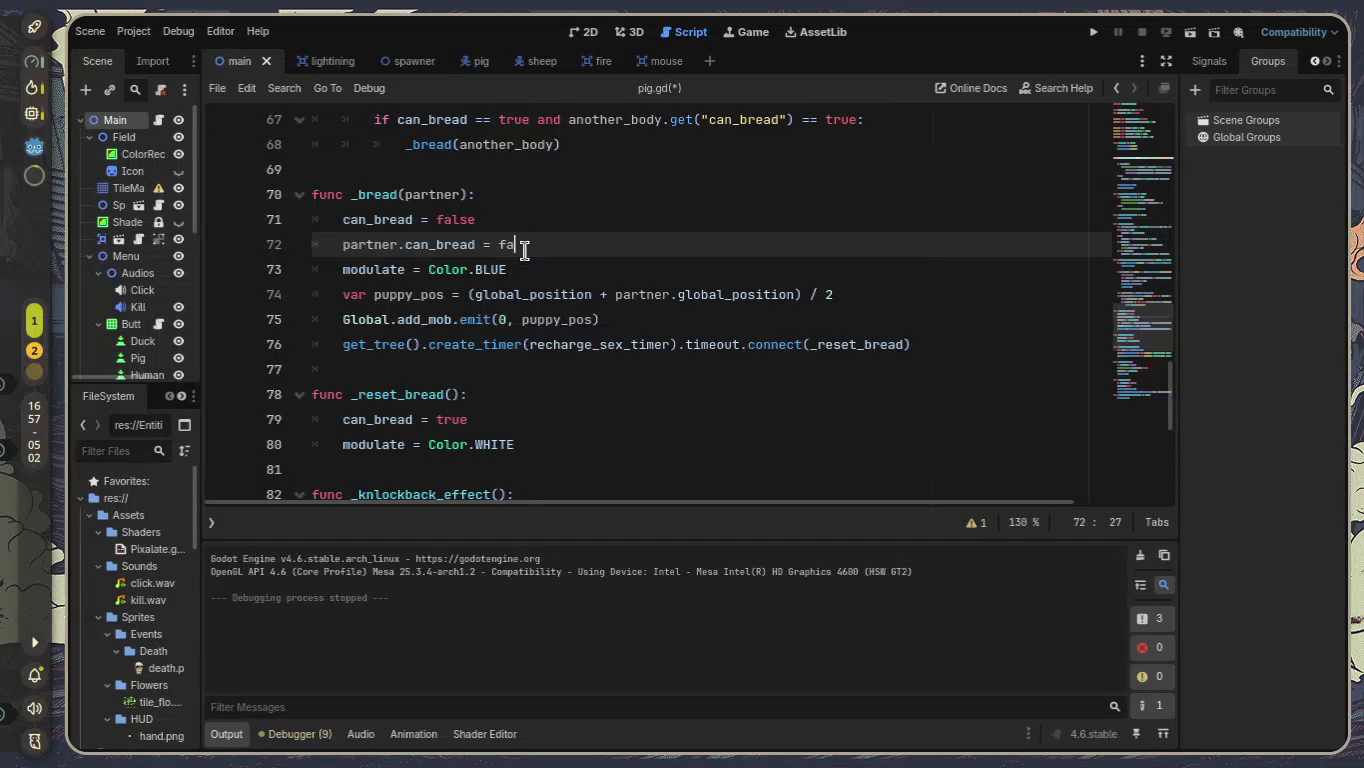
left_click(1094, 34)
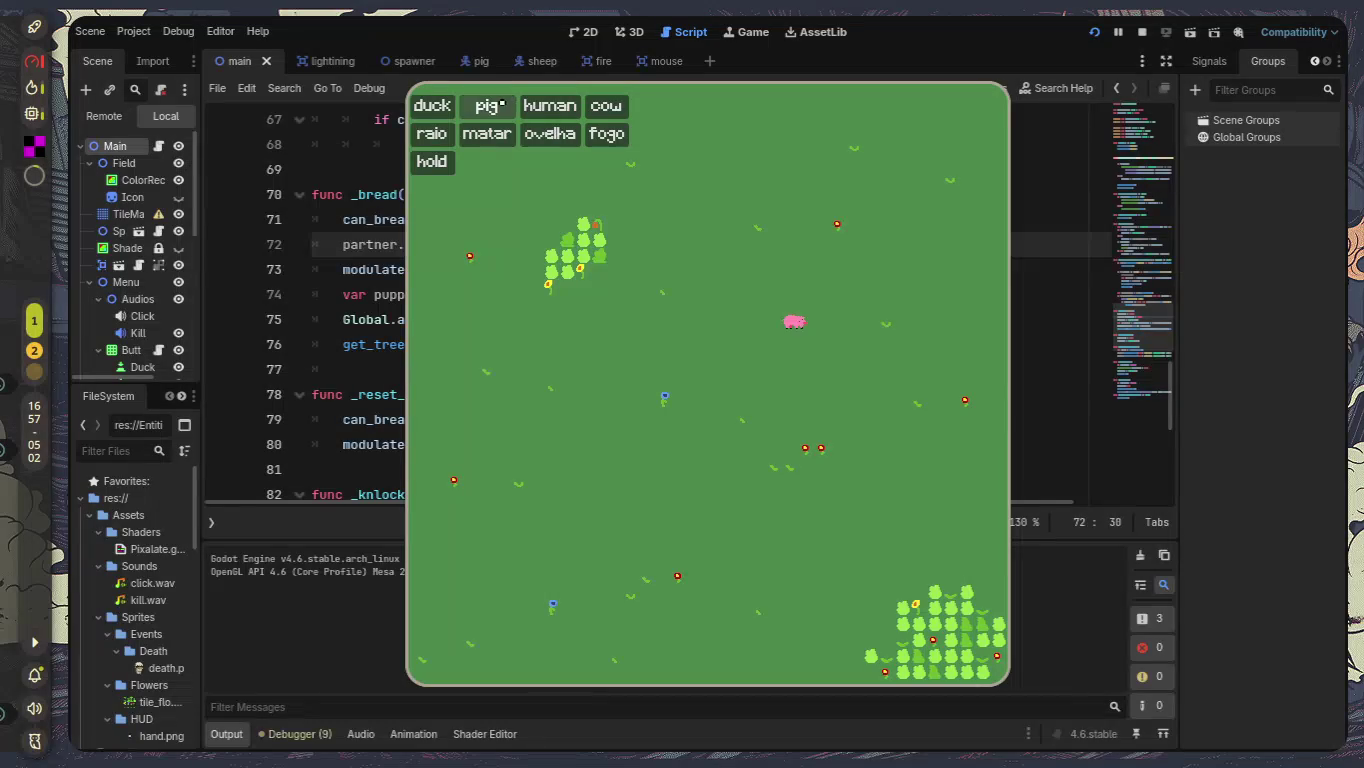
Spawn six batches of pigs, watch them breed with the cooldown, then stop the game with F8.
left_click(503, 105)
left_click(503, 104)
left_click(503, 105)
left_click(503, 105)
left_click(503, 105)
left_click(503, 104)
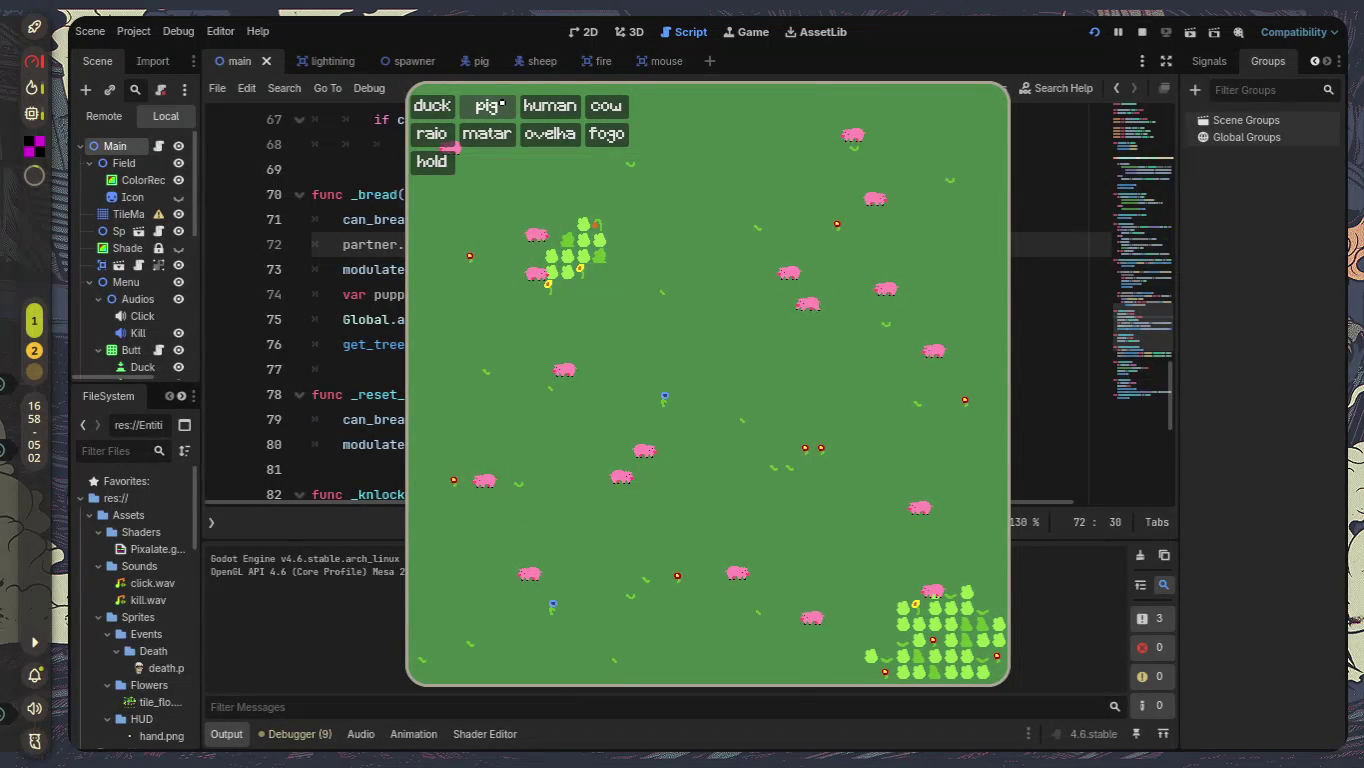
key("F8")
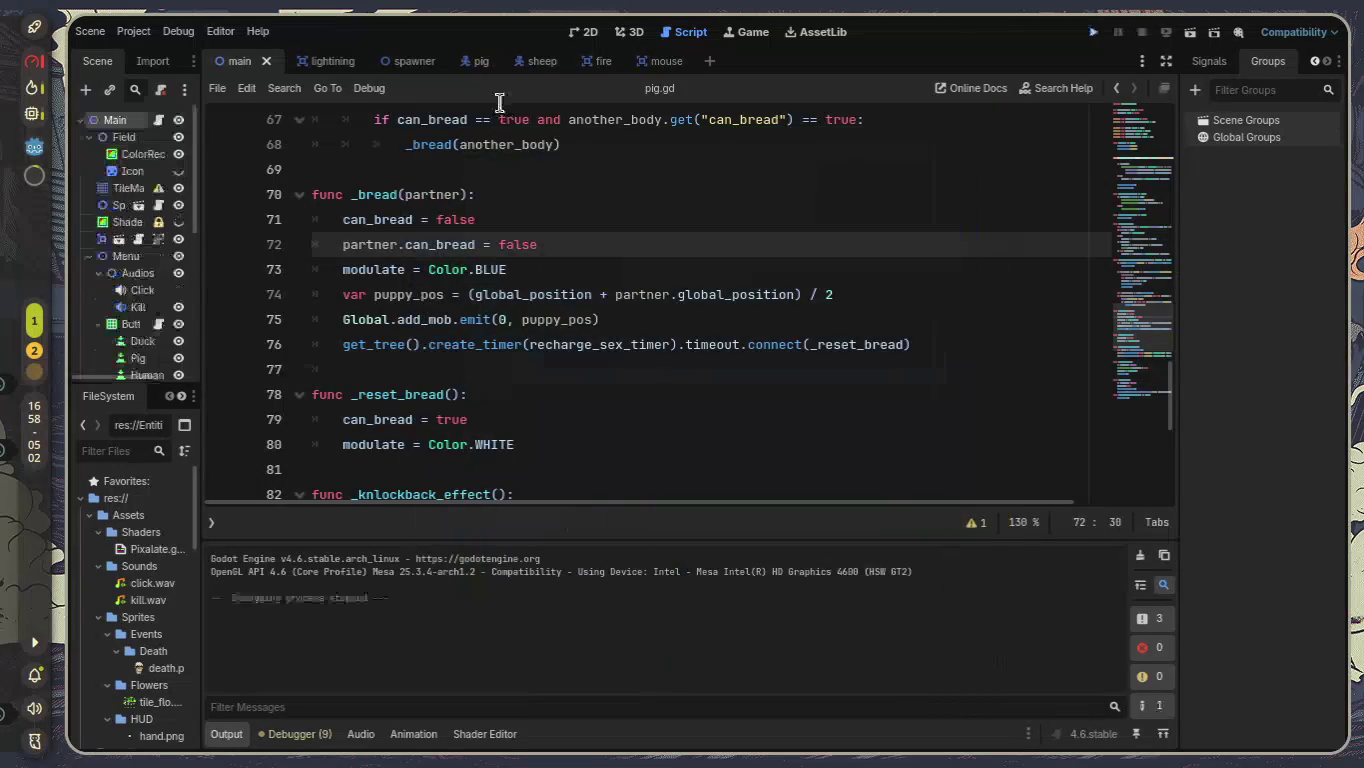
left_click(224, 734)
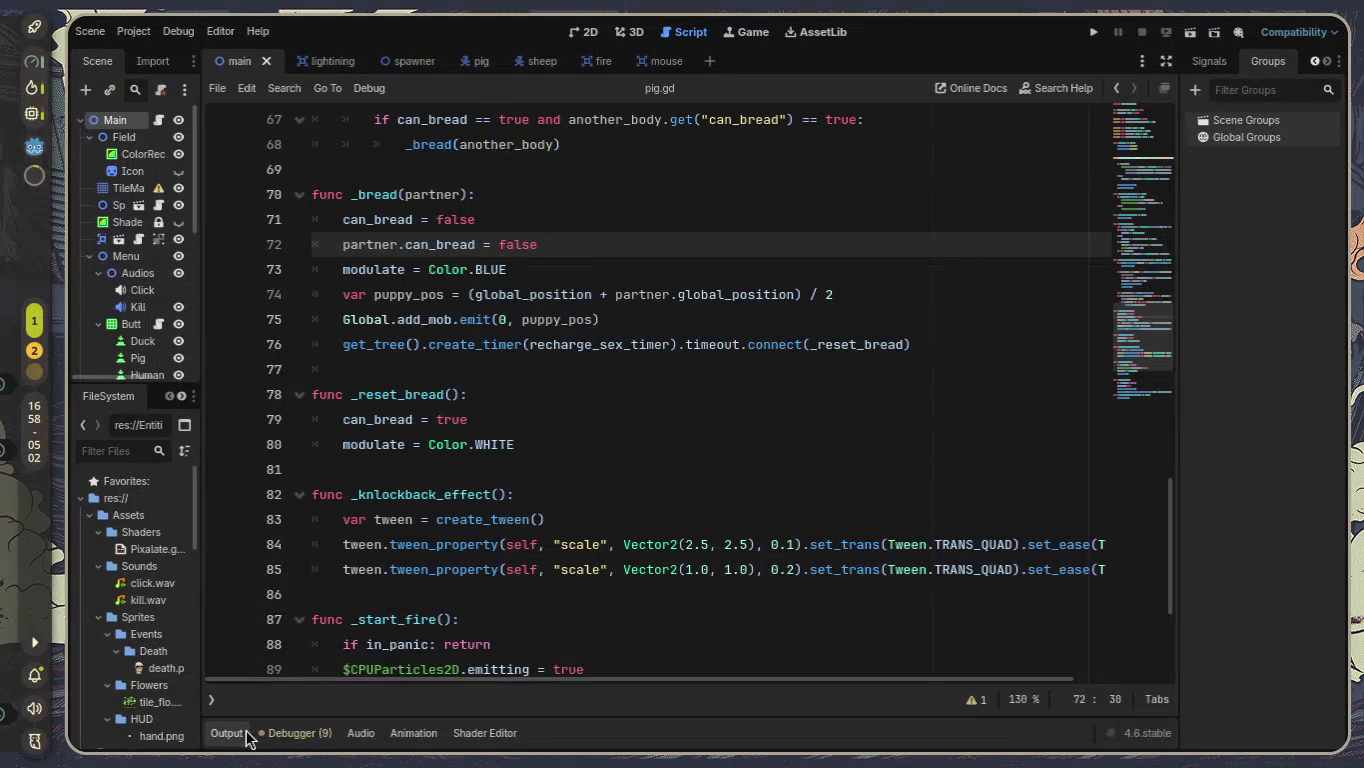
left_click(1162, 62)
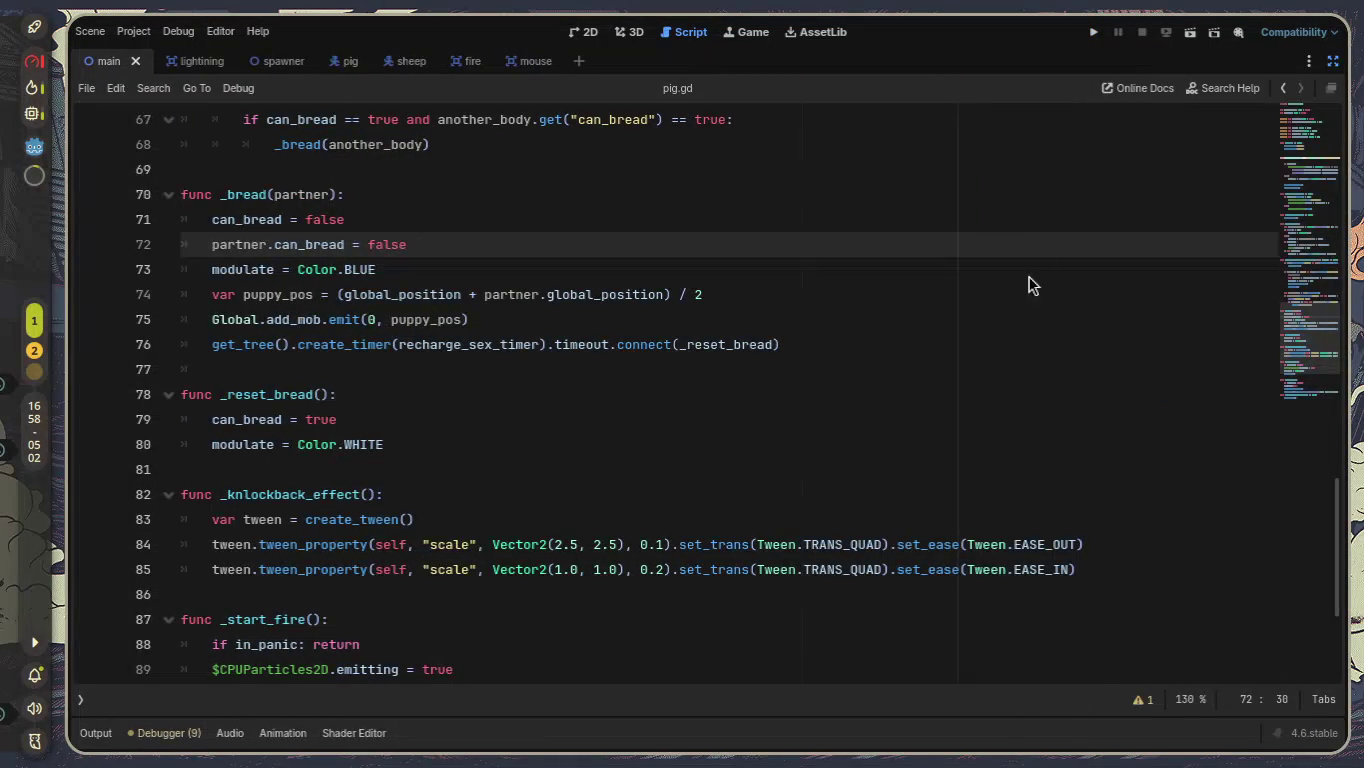
scroll(1024, 348, "down", 2)
scroll(1054, 381, "up", 5)
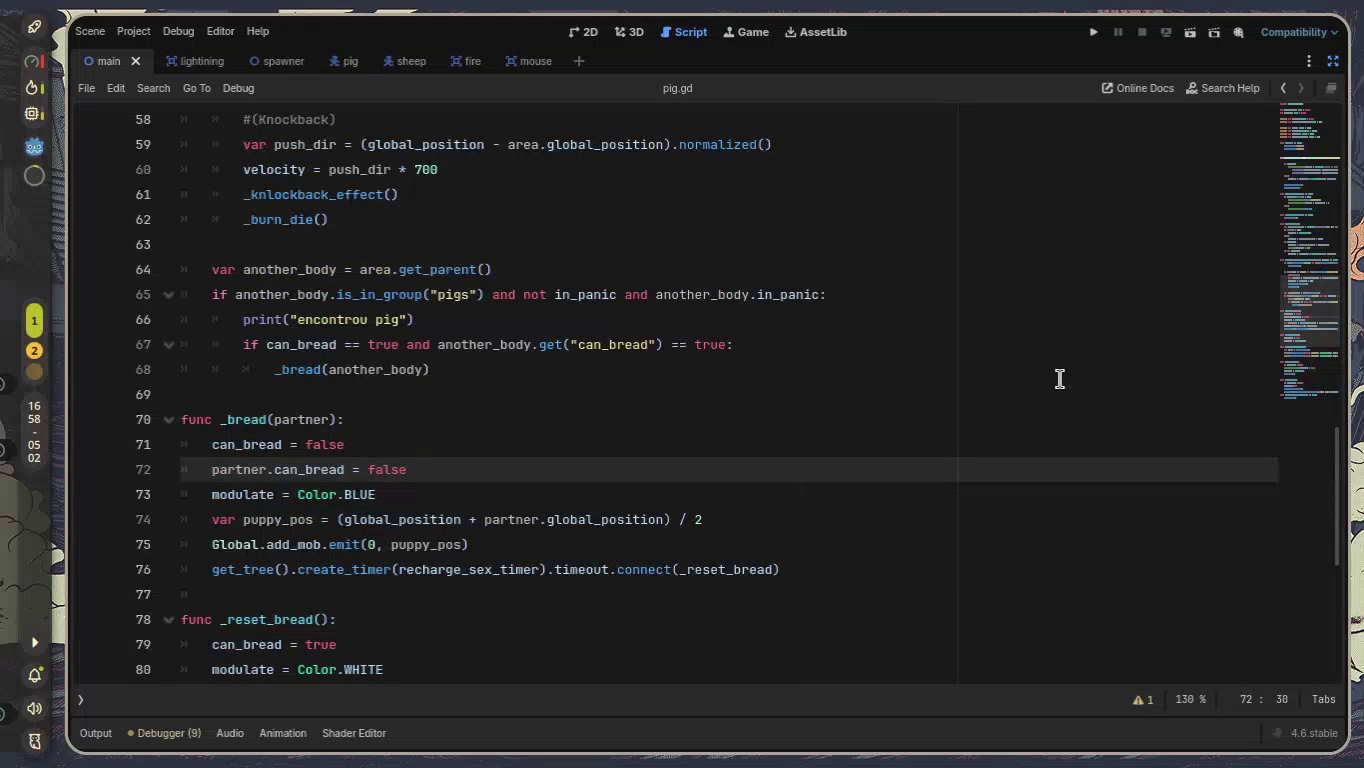
scroll(1060, 380, "up", 1)
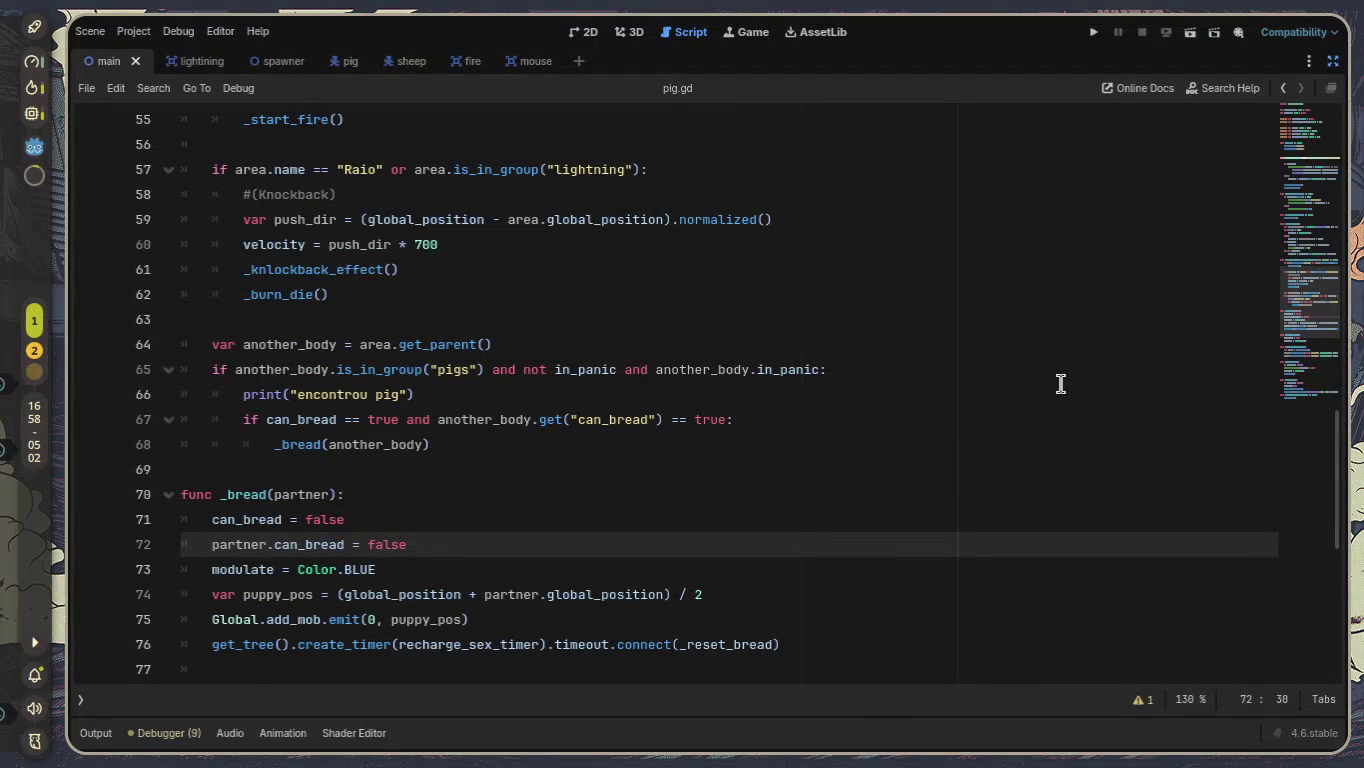
scroll(1060, 383, "up", 1)
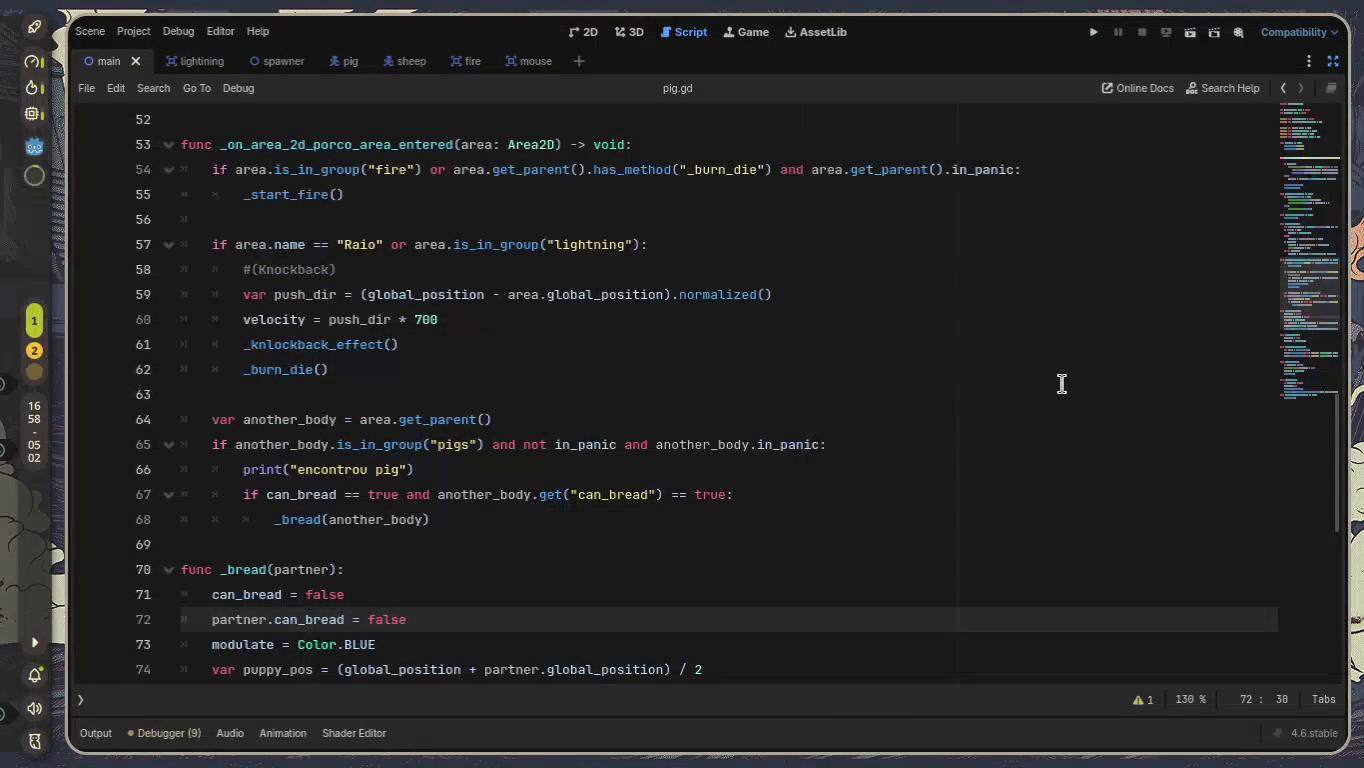
scroll(1061, 384, "down", 3)
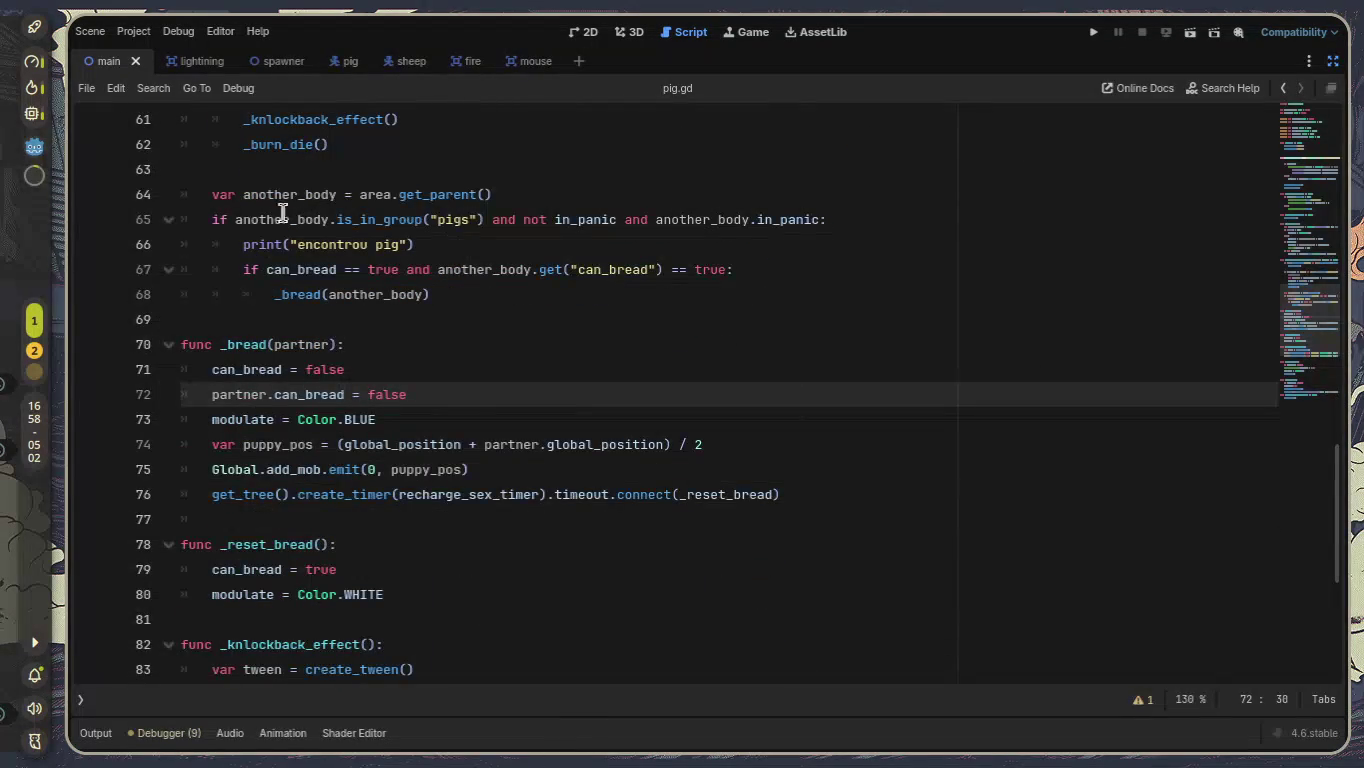
mouse_move(209, 194)
left_mouse_down()
mouse_move(767, 561)
mouse_move(798, 551)
mouse_move(883, 596)
left_mouse_up()
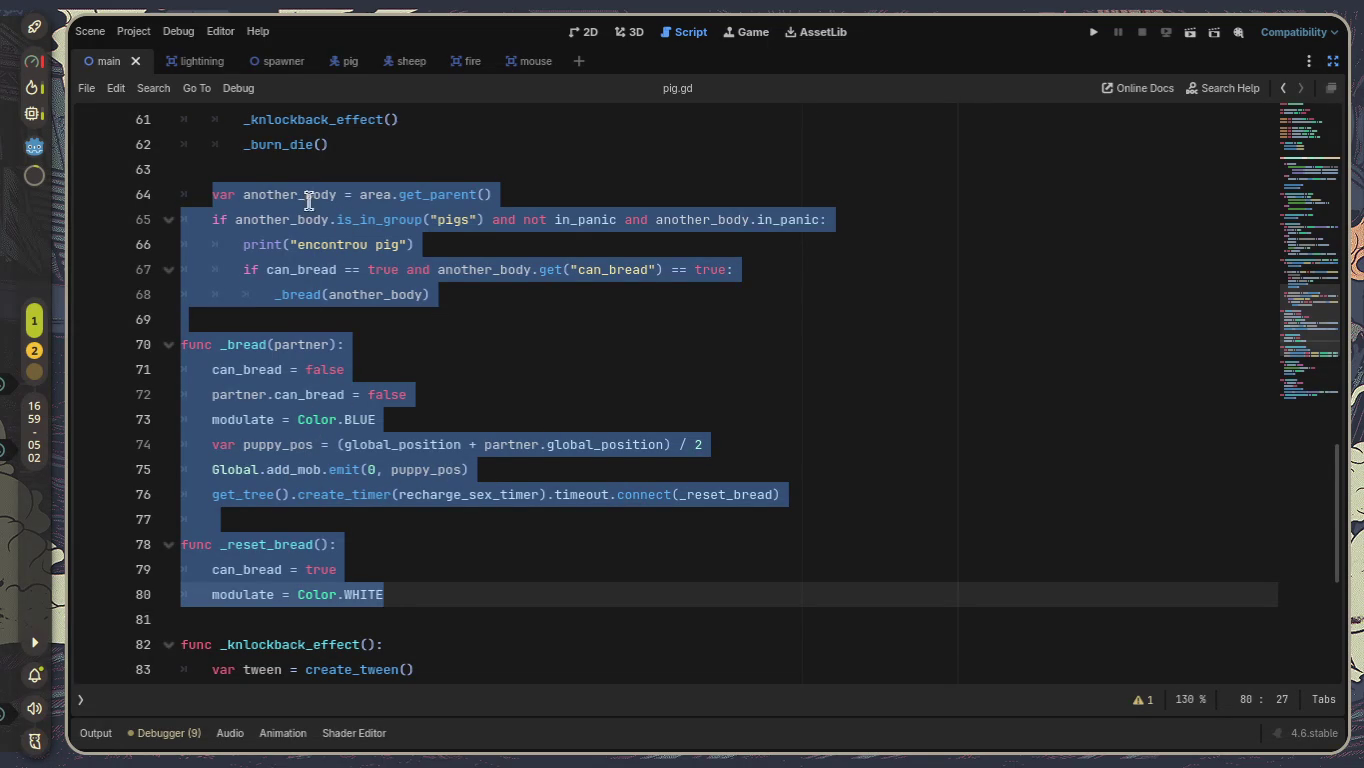
left_click(570, 220)
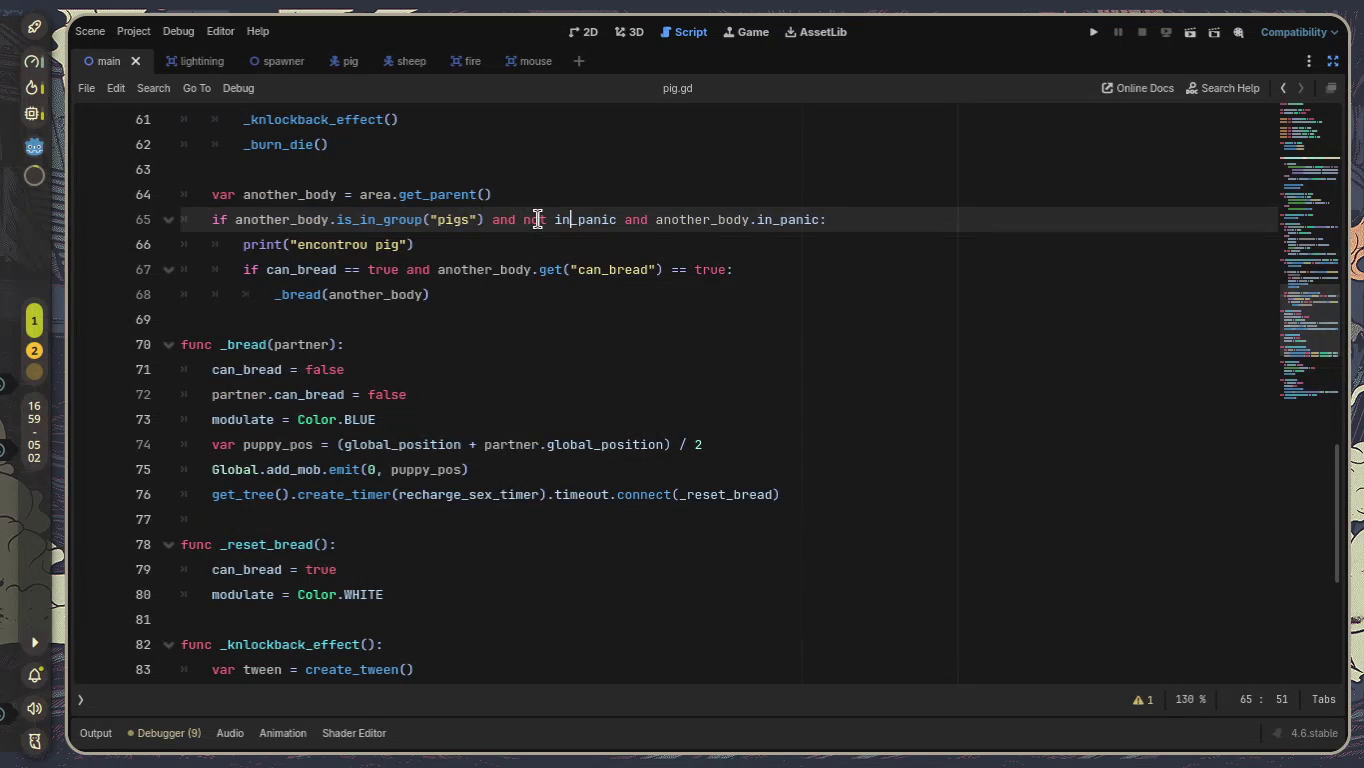
Rework the 'not' in front of the first in_panic check on line 65.
double_click(537, 219)
key("BackSpace")
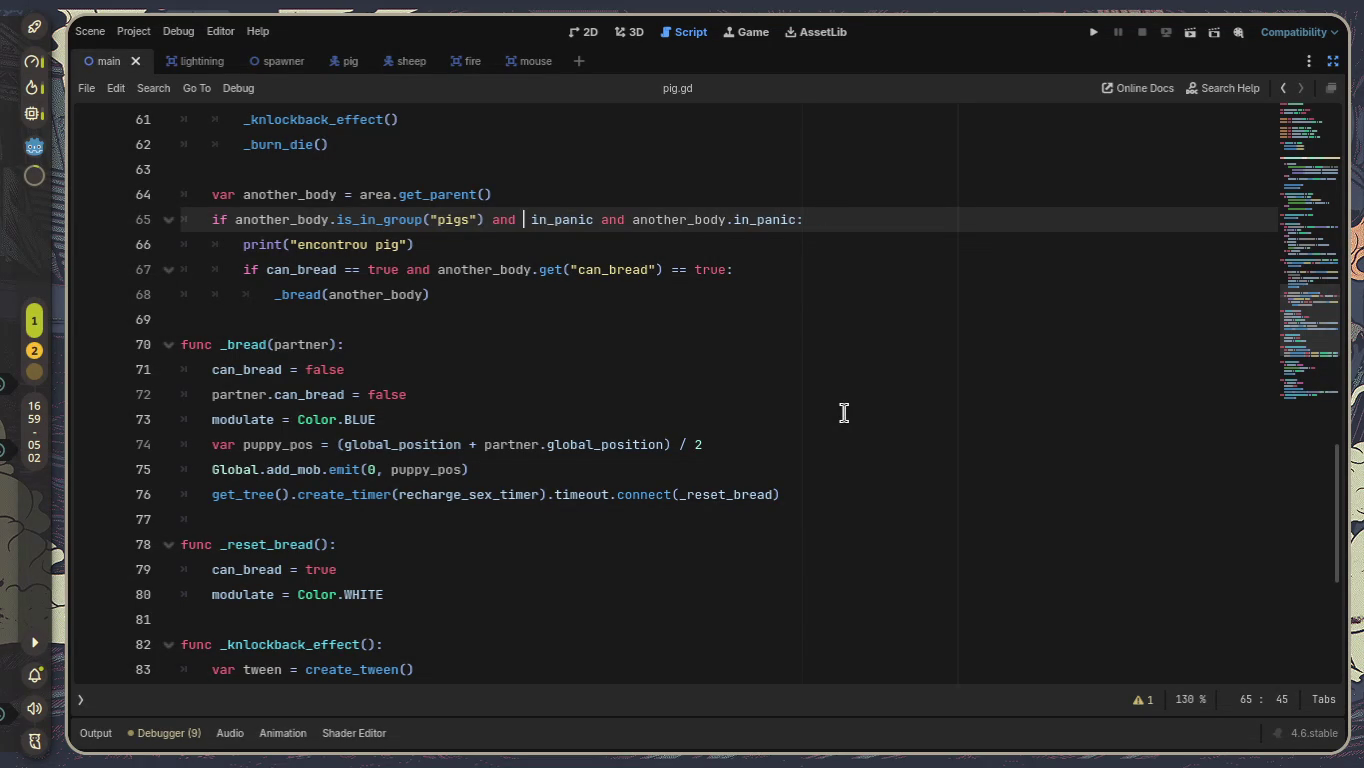
key("ctrl+z")
key("Right")
key("Right")
key("Right")
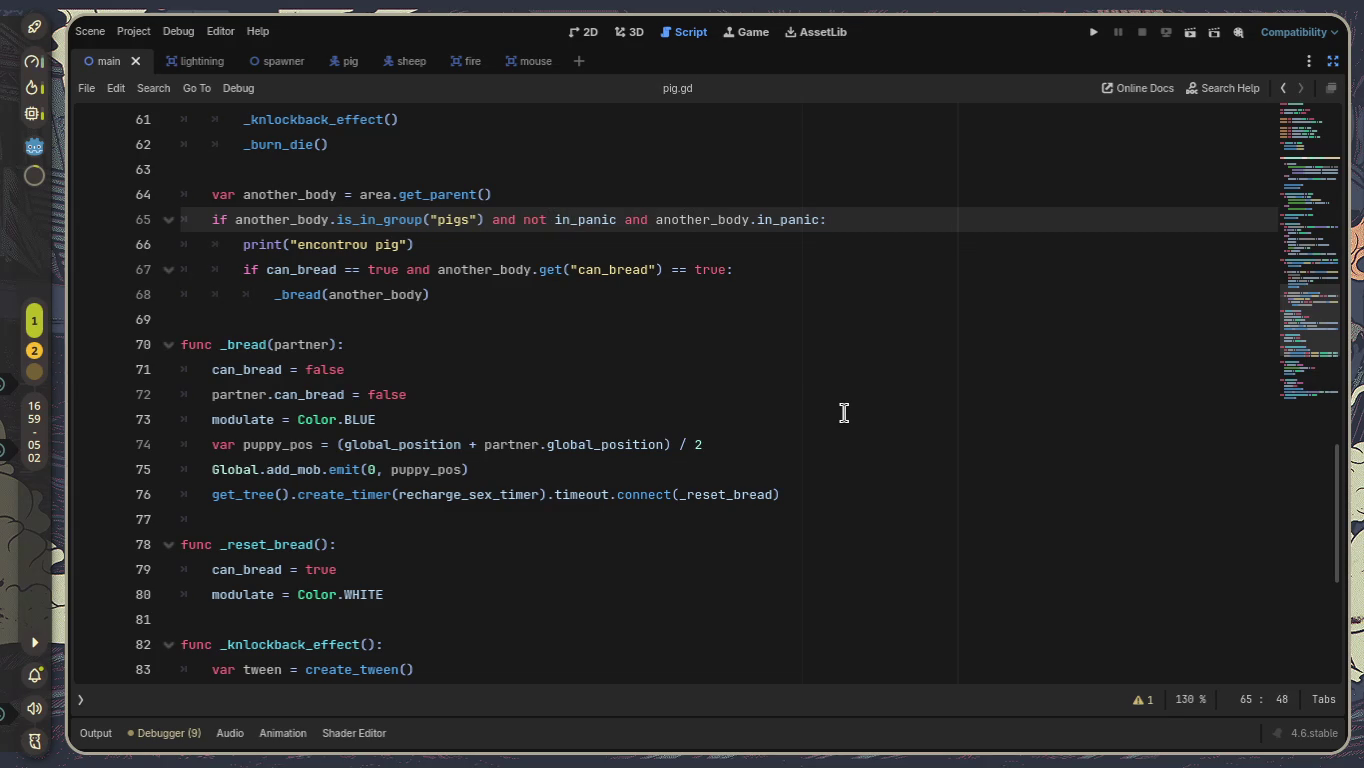
key("BackSpace")
key("BackSpace")
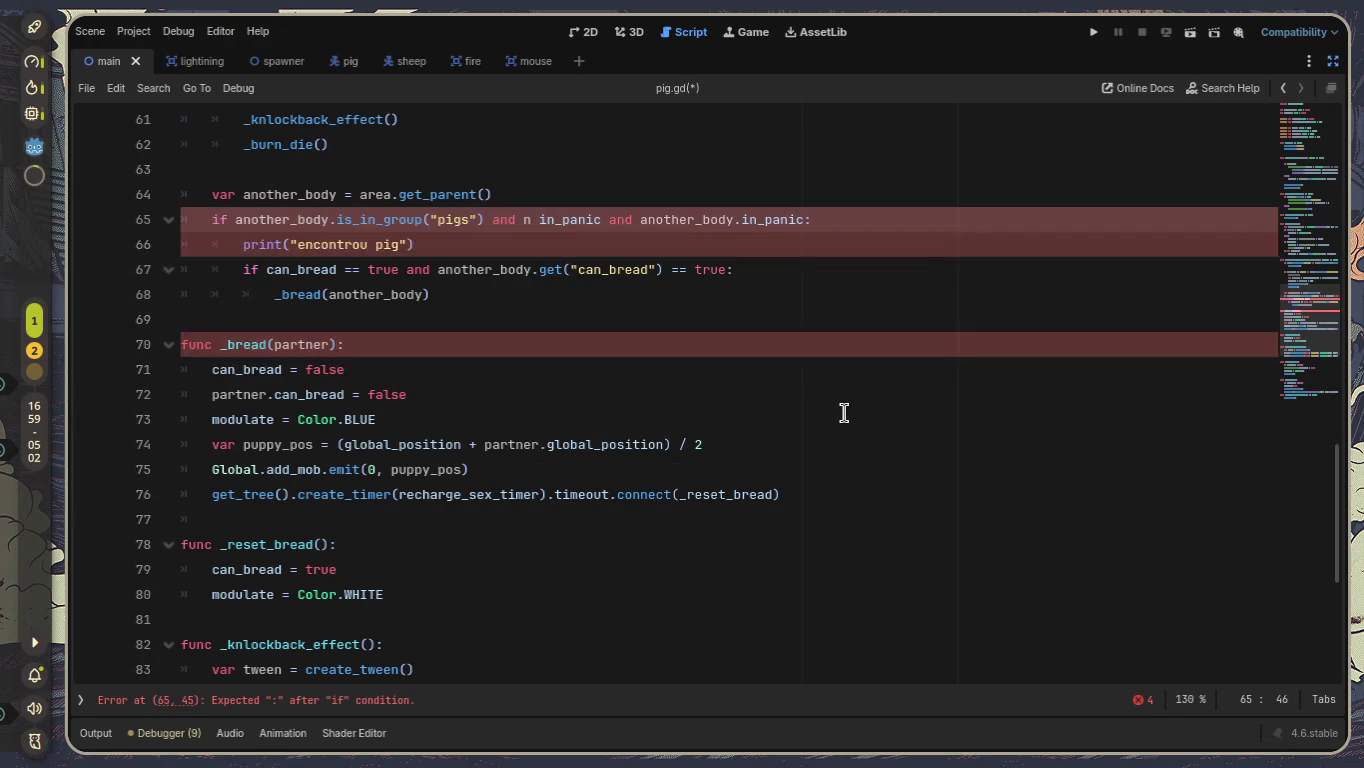
key("BackSpace")
key("BackSpace")
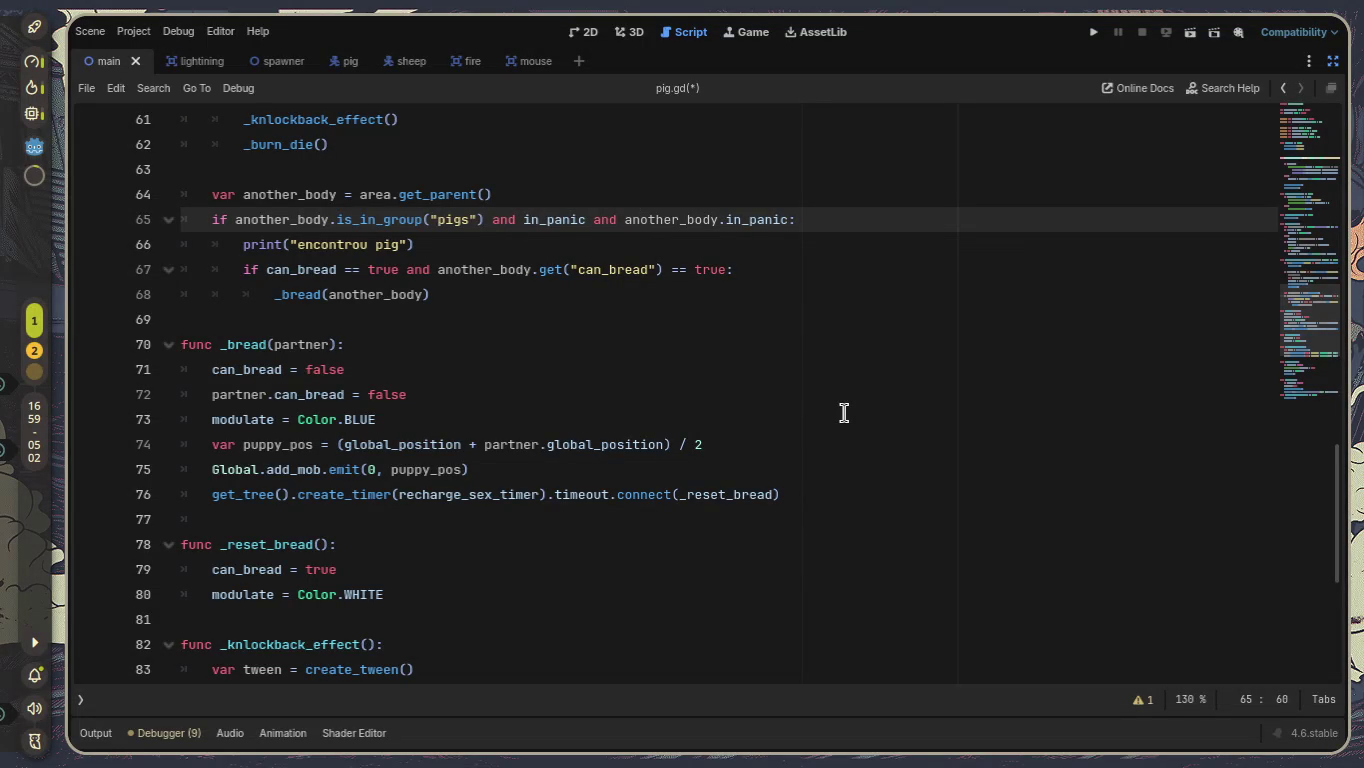
key("ctrl+Left")
key("ctrl+Left")
key("ctrl+Left")
type("not")
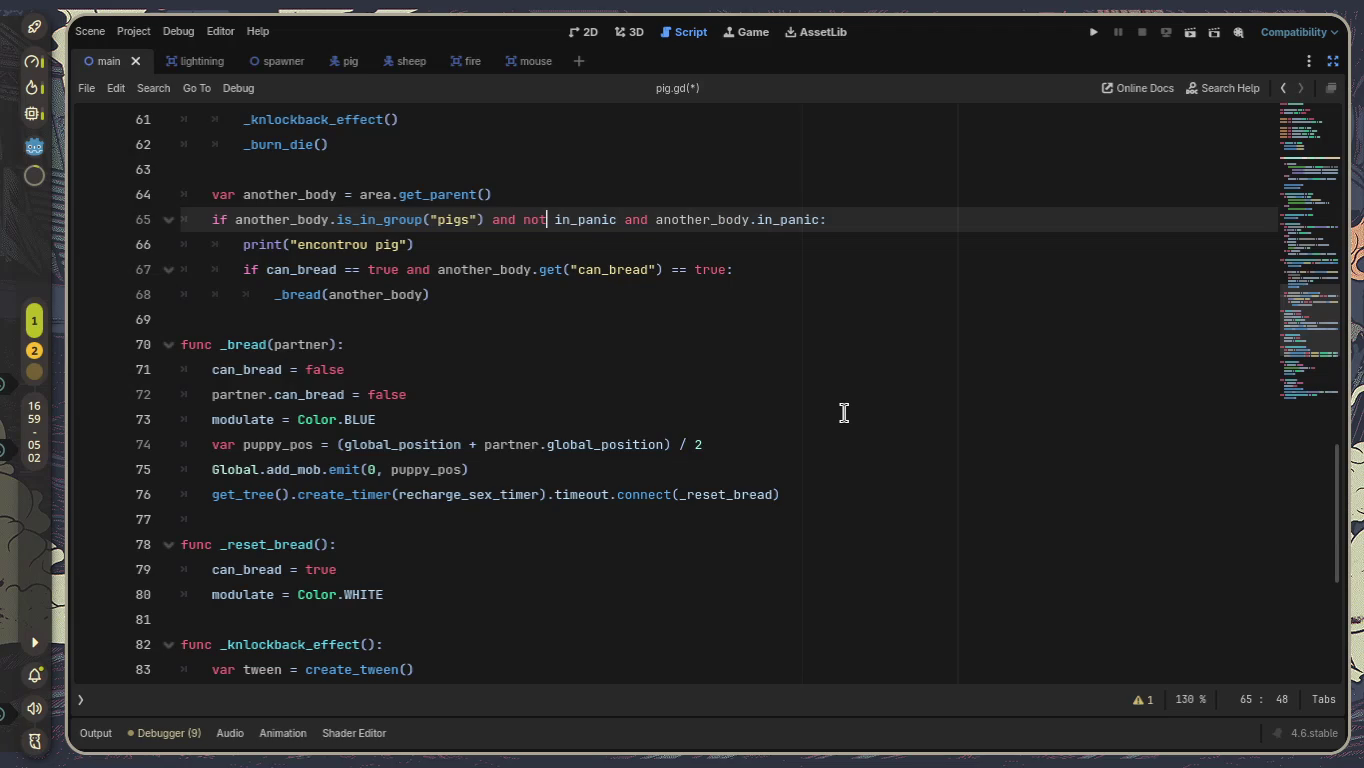
Add 'not' before another_body.in_panic, save pig.gd, and dismiss the autocomplete popup.
key("ctrl+Right")
key("ctrl+s")
type("not")
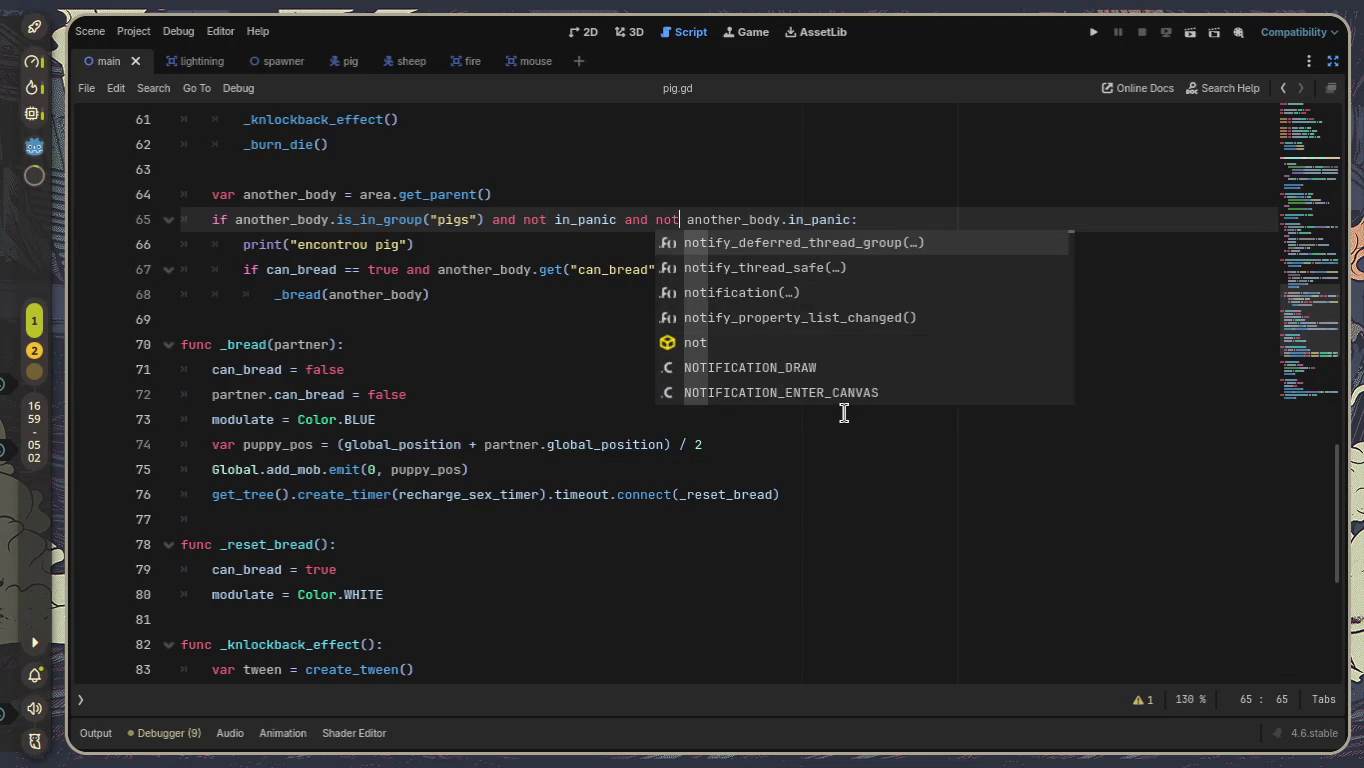
left_click(920, 469)
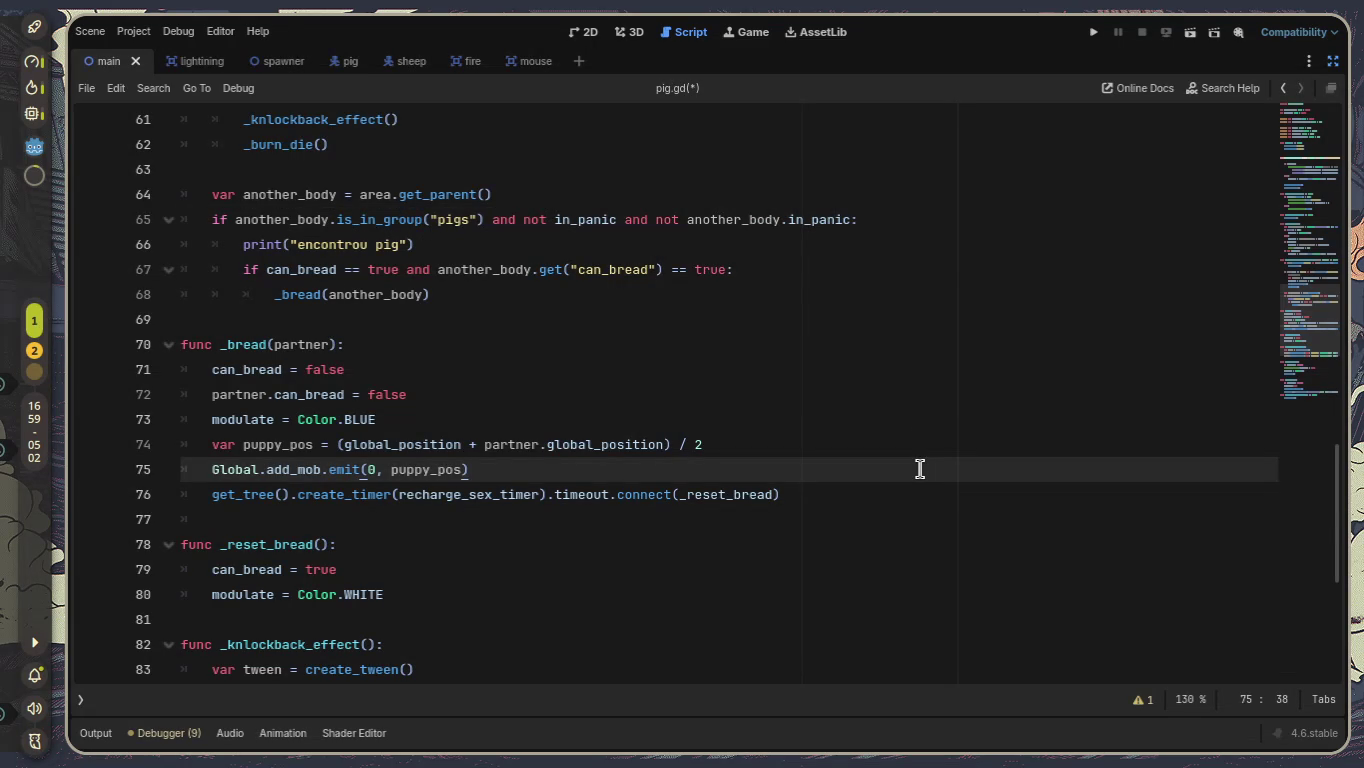
left_click(819, 219)
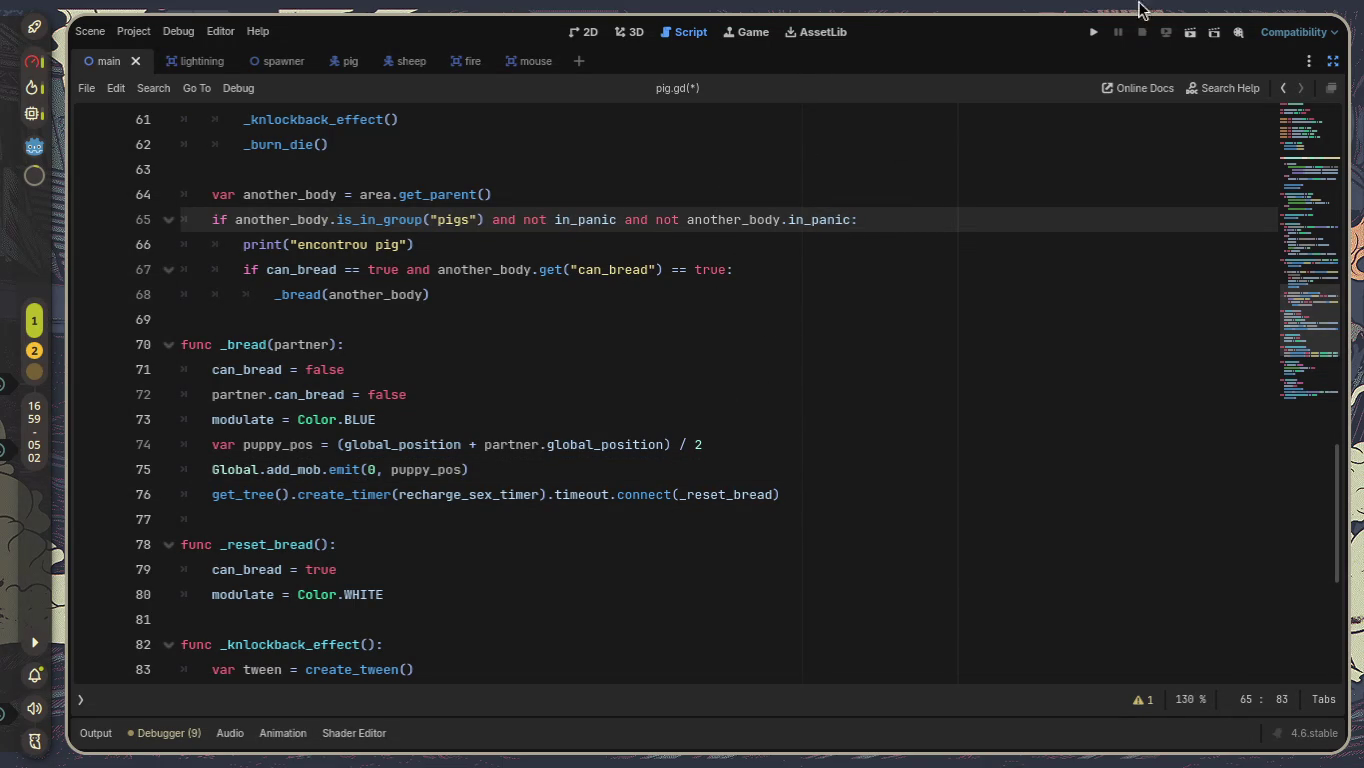
Run the game, spawn eight batches of pigs onto the grass field, then stop it with F8.
left_click(1094, 33)
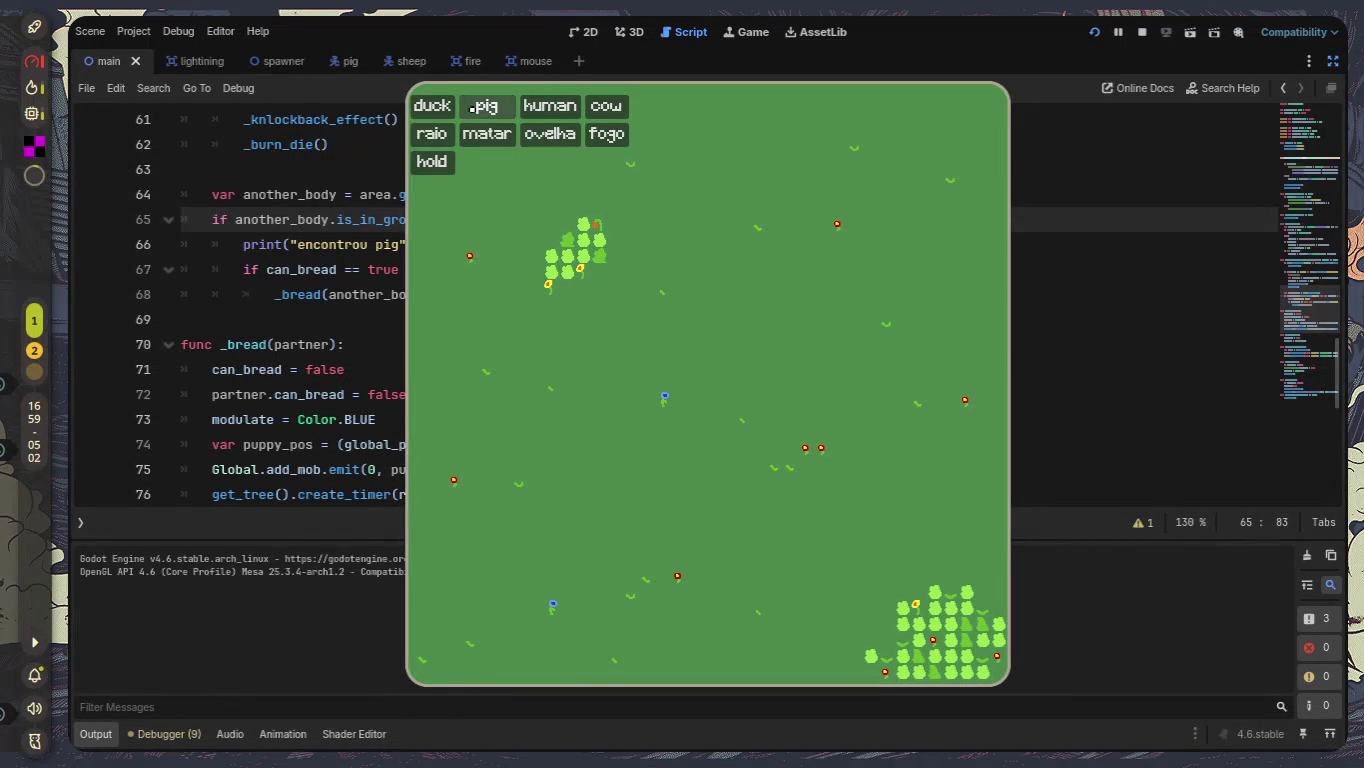
left_click(471, 106)
left_click(471, 105)
left_click(471, 106)
left_click(471, 106)
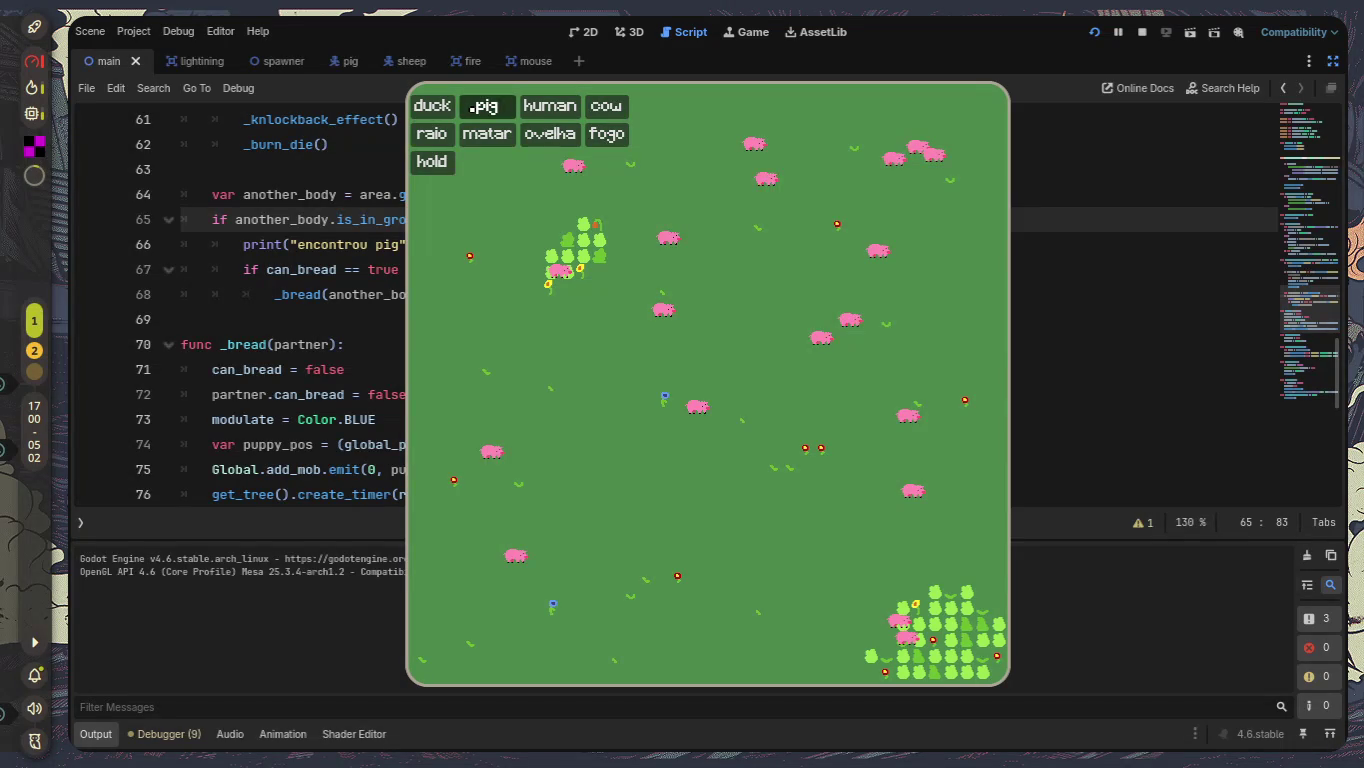
left_click(471, 105)
left_click(471, 106)
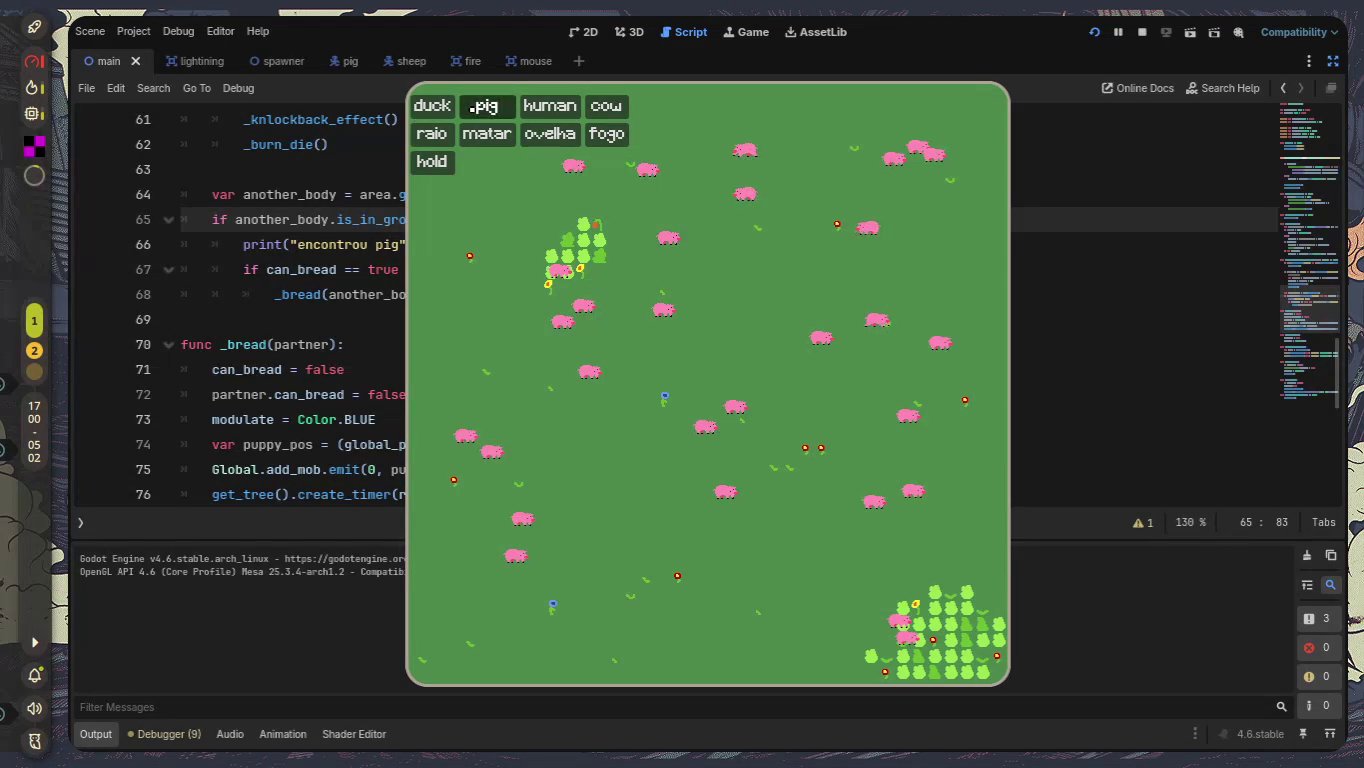
left_click(471, 106)
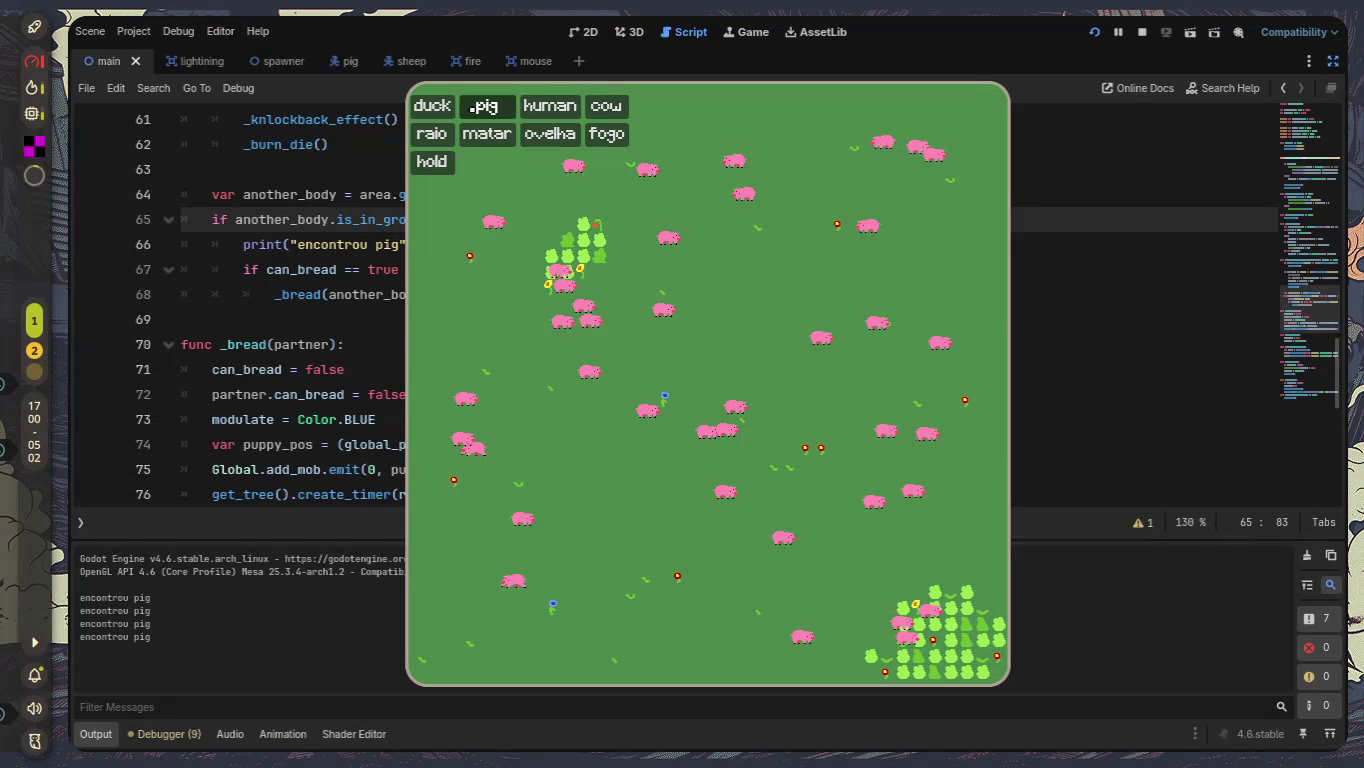
left_click(471, 105)
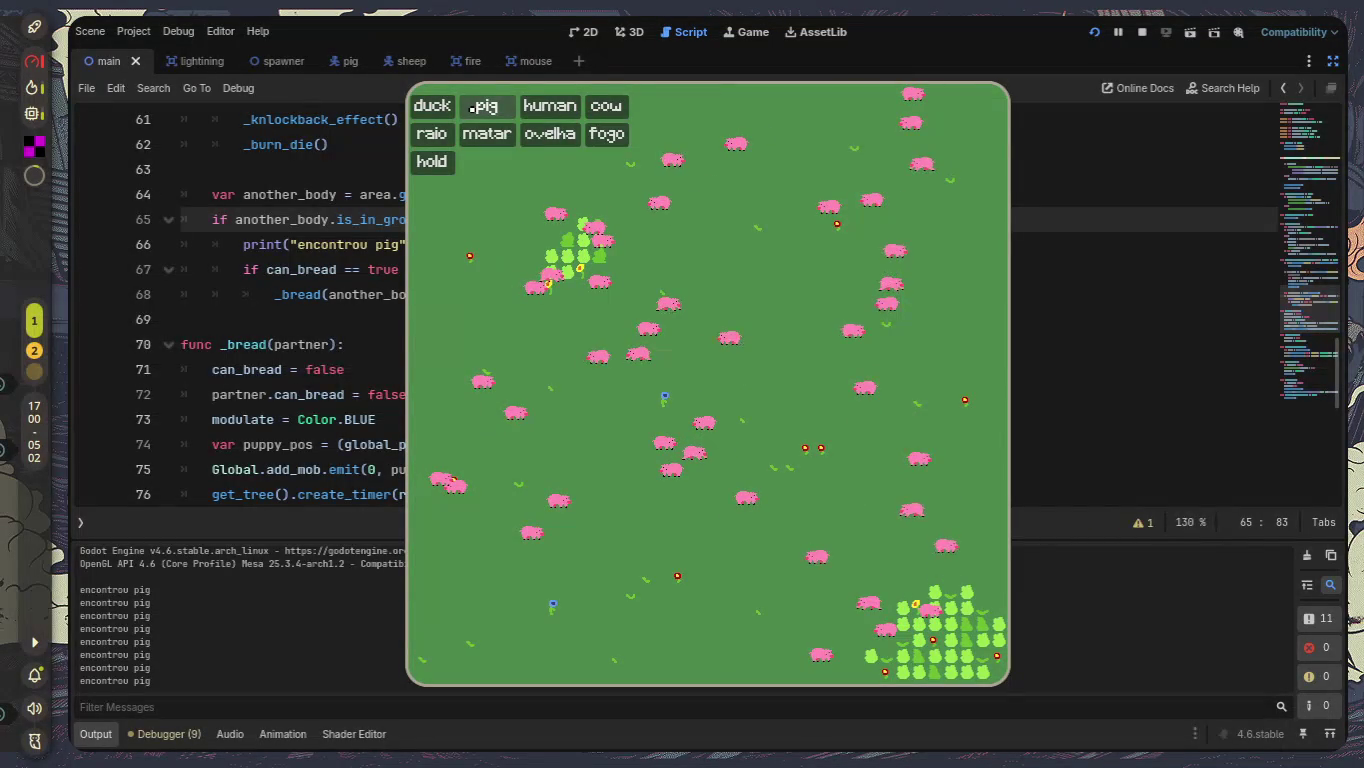
key("F8")
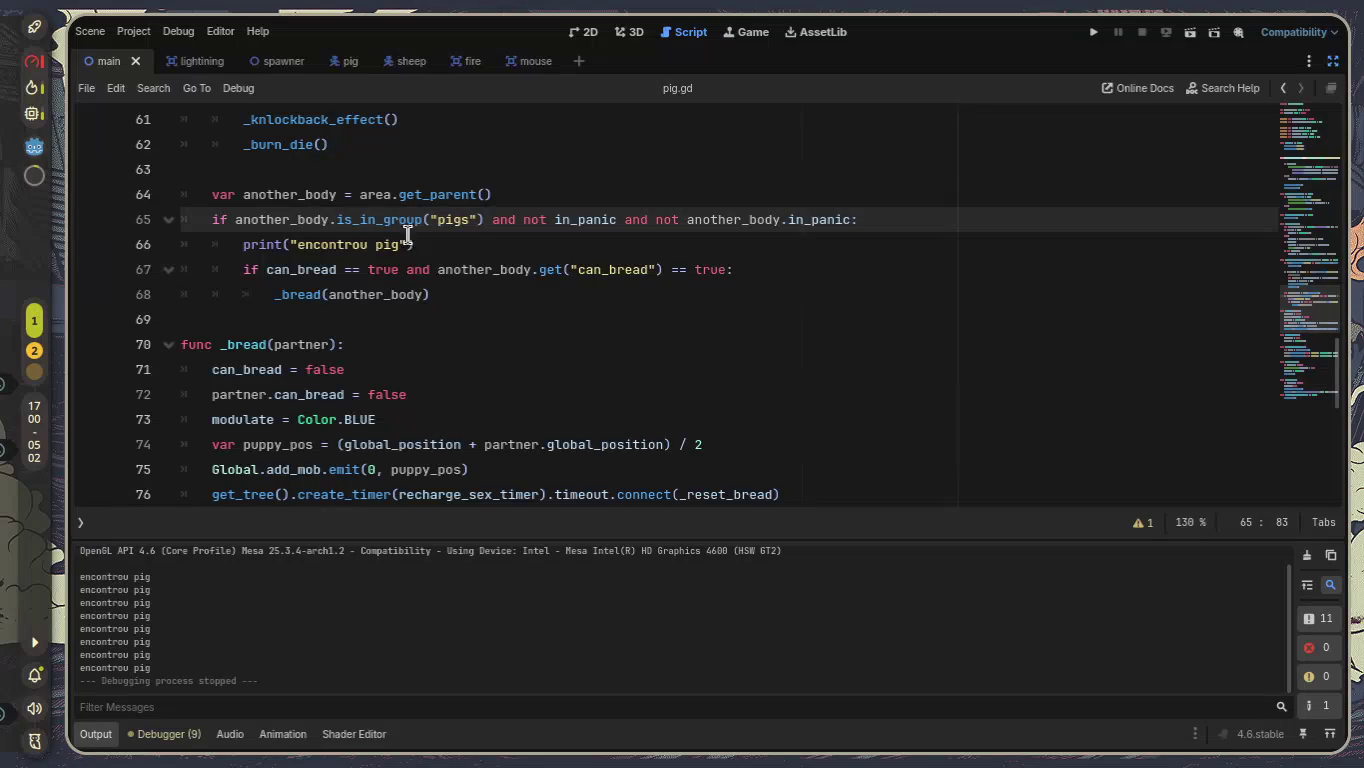
Remove both '== true' comparisons after can_bread and get("can_bread") on line 67.
left_click_drag(243, 269, 409, 272)
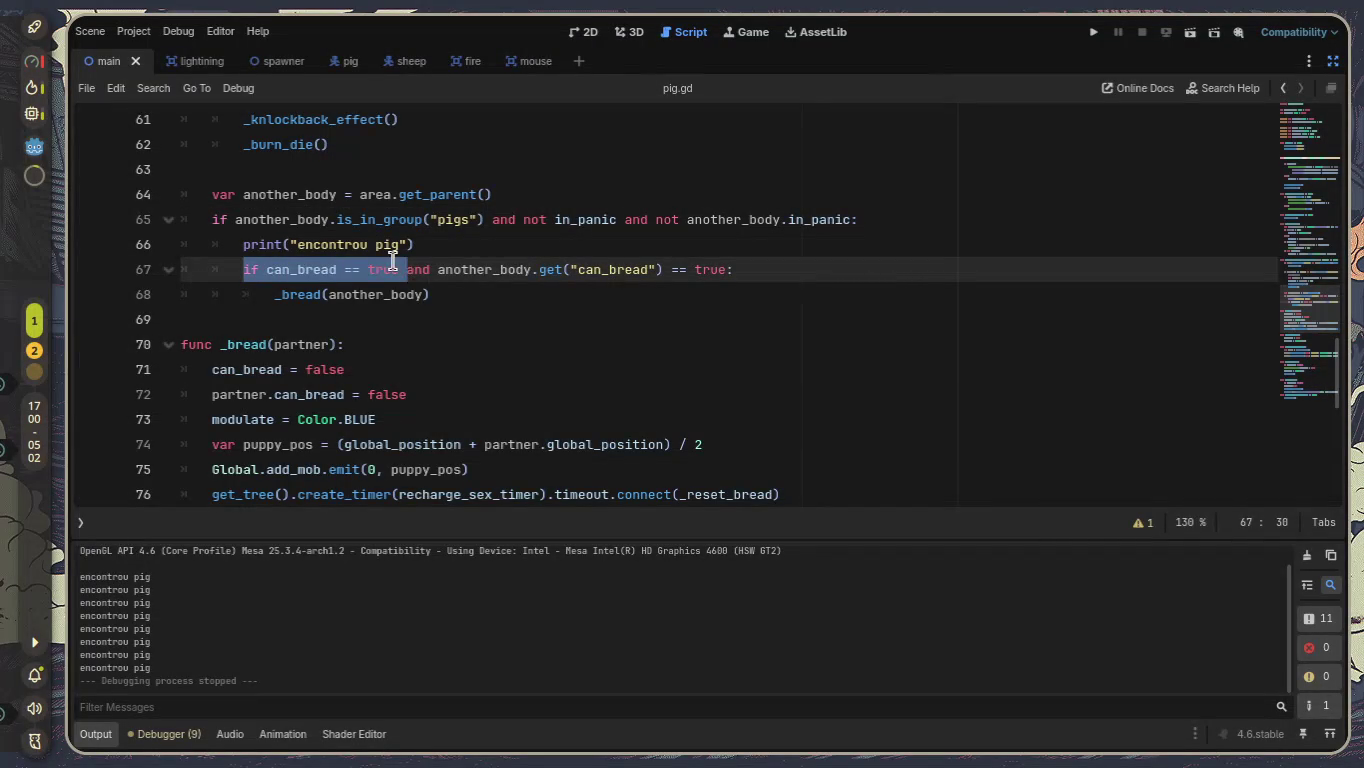
key("Left")
key("Left")
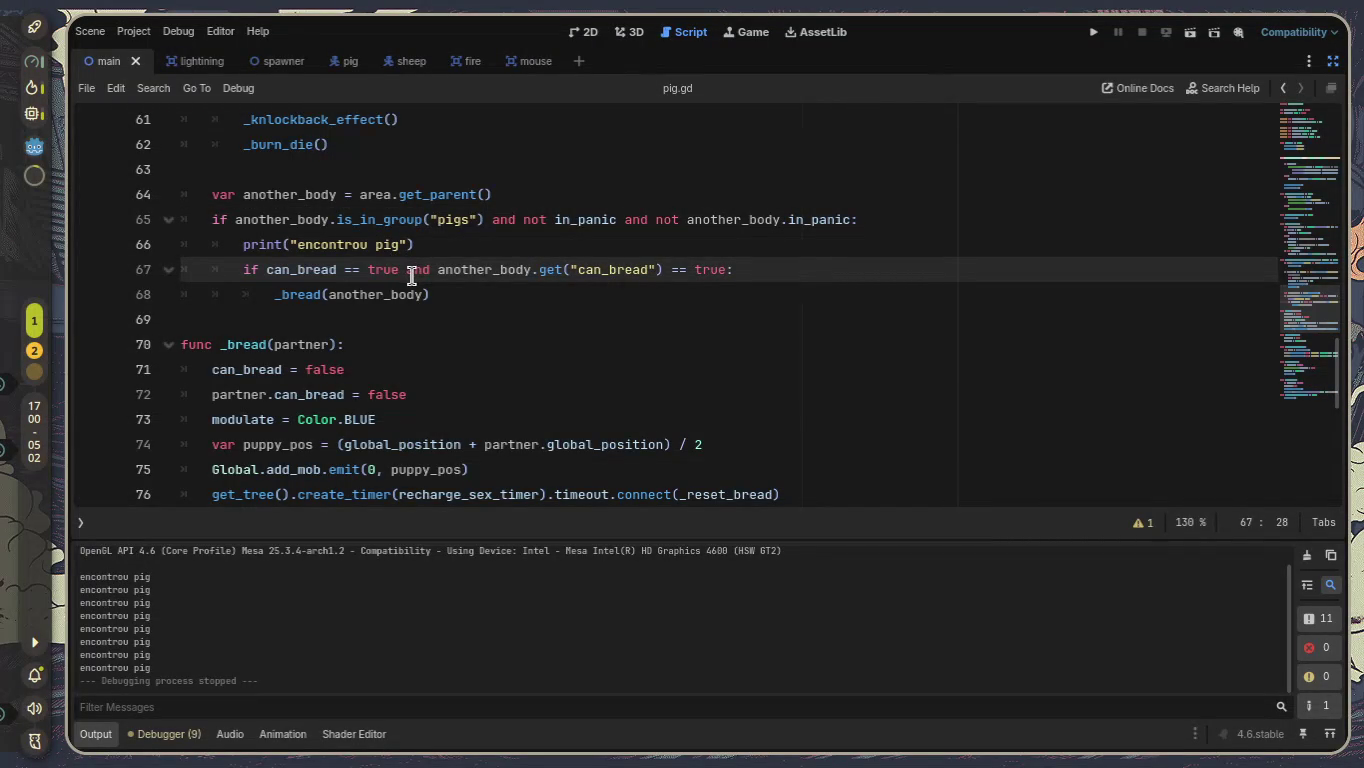
left_click(414, 310)
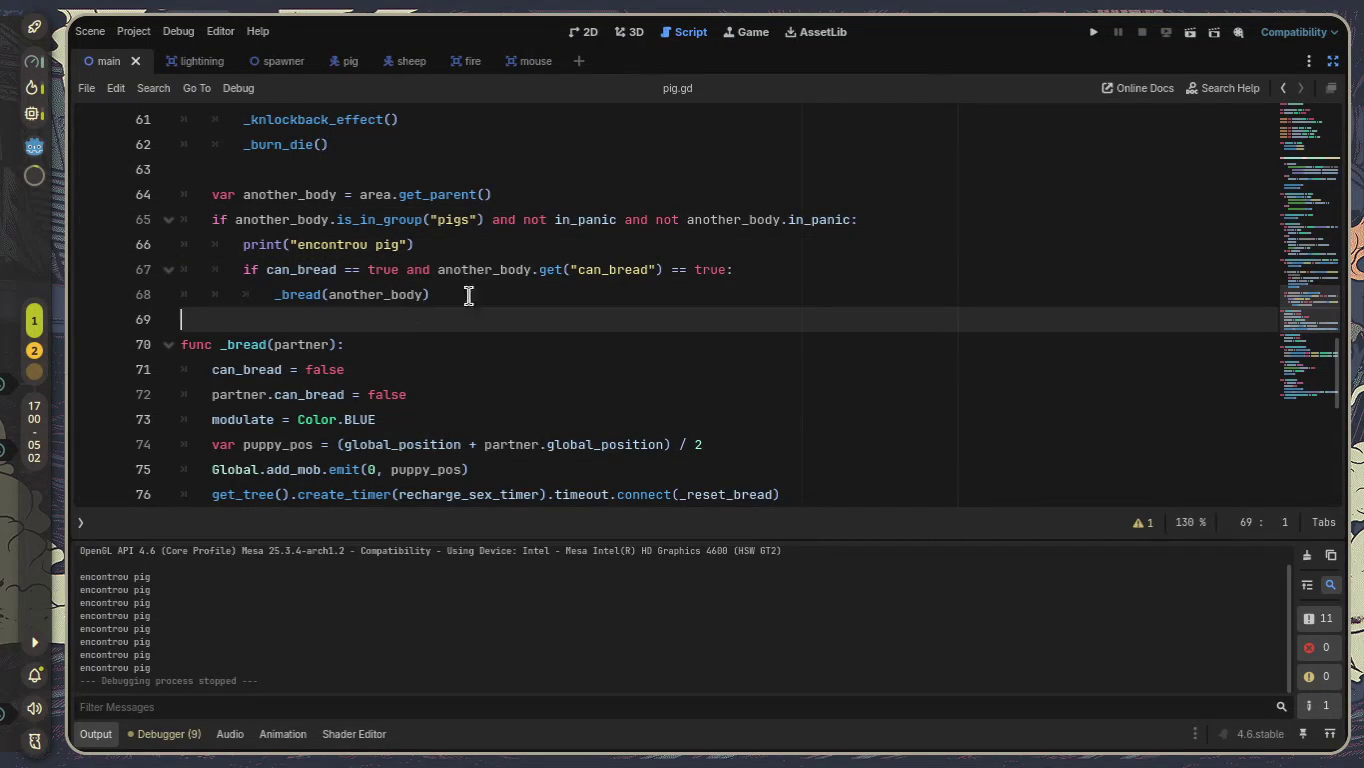
left_click_drag(728, 270, 660, 269)
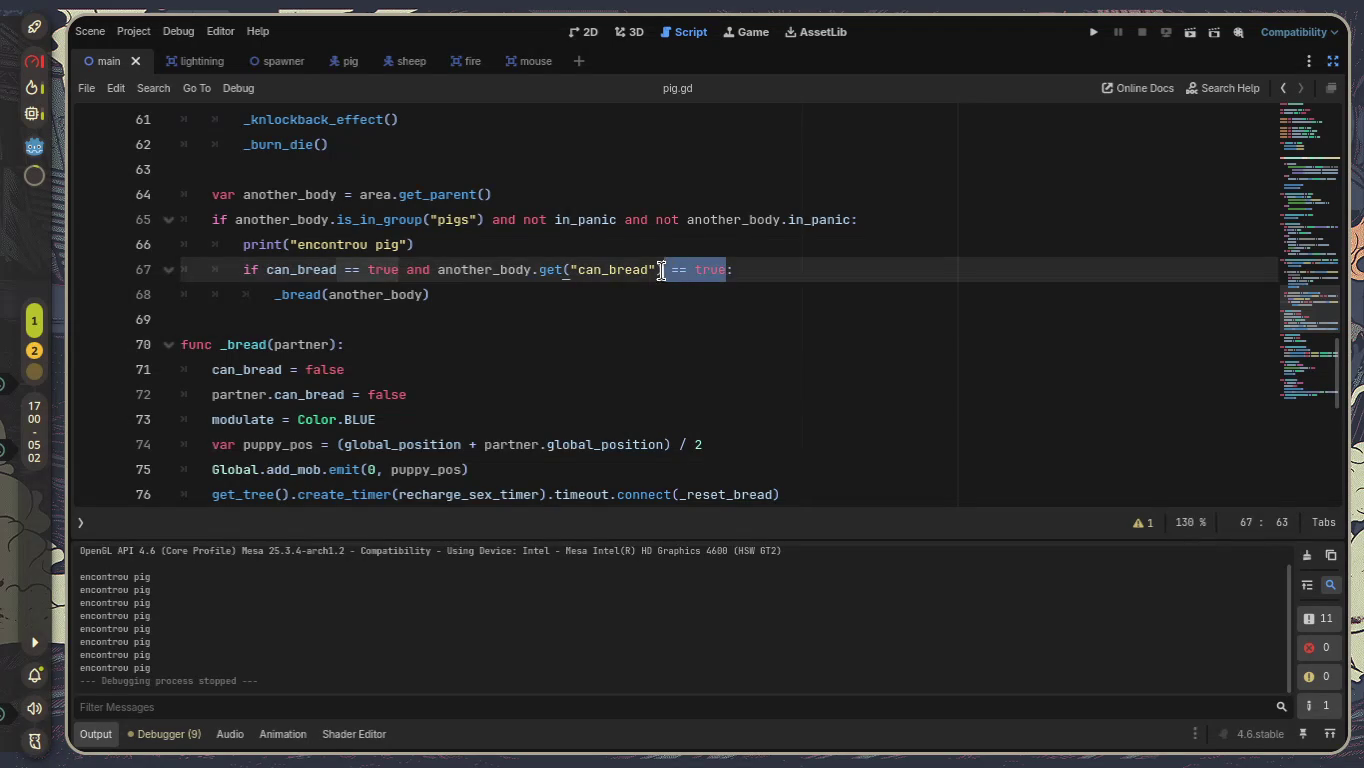
key("BackSpace")
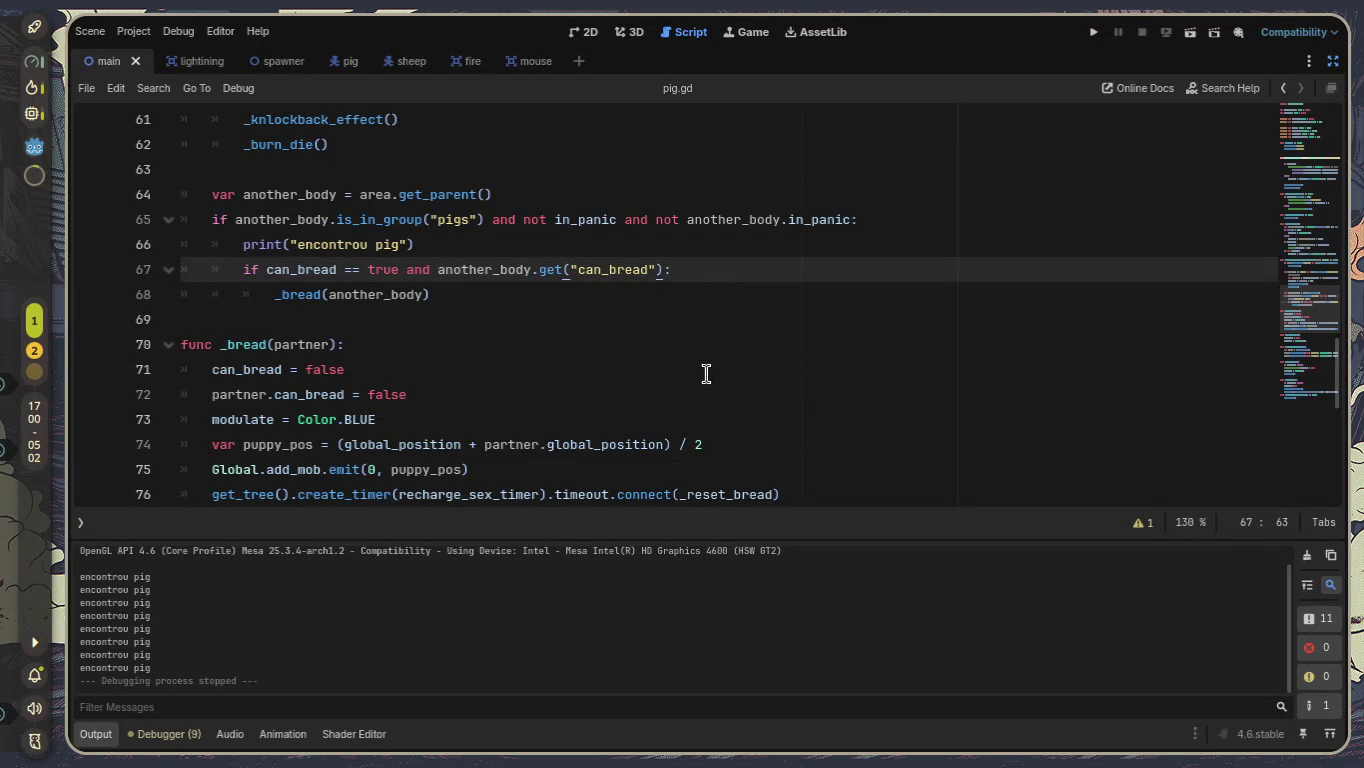
left_click_drag(406, 270, 351, 272)
key("BackSpace")
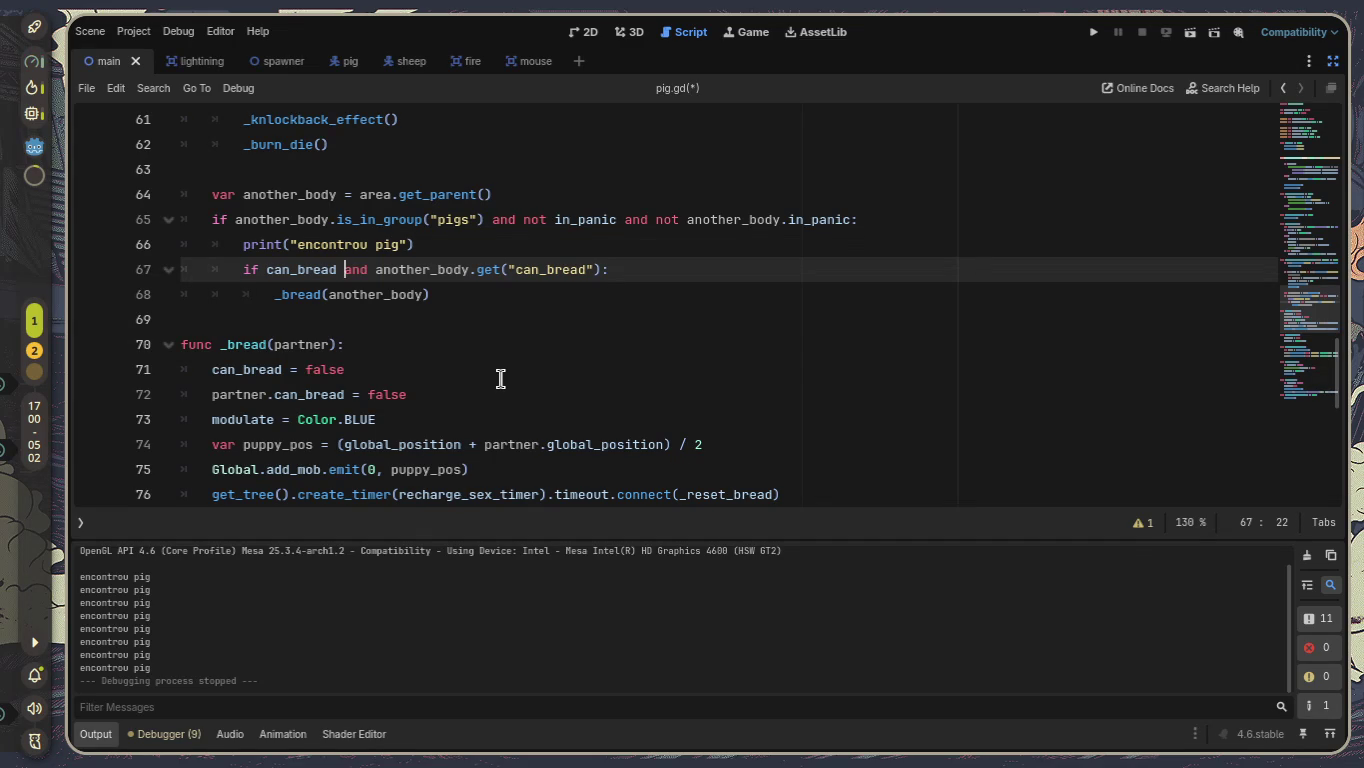
Review the pig encounter block (lines 64–68) and select the get("can_bread") call.
scroll(495, 371, "down", 1)
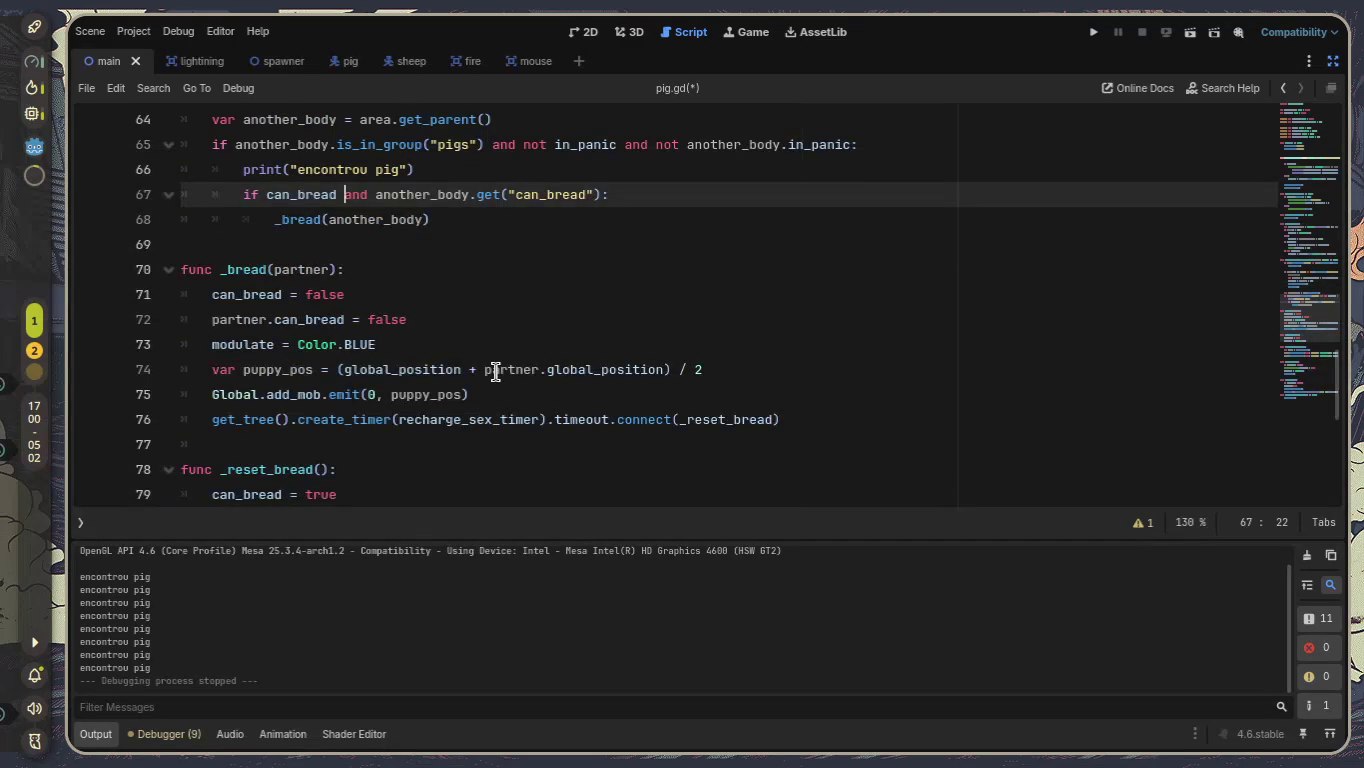
scroll(496, 371, "up", 1)
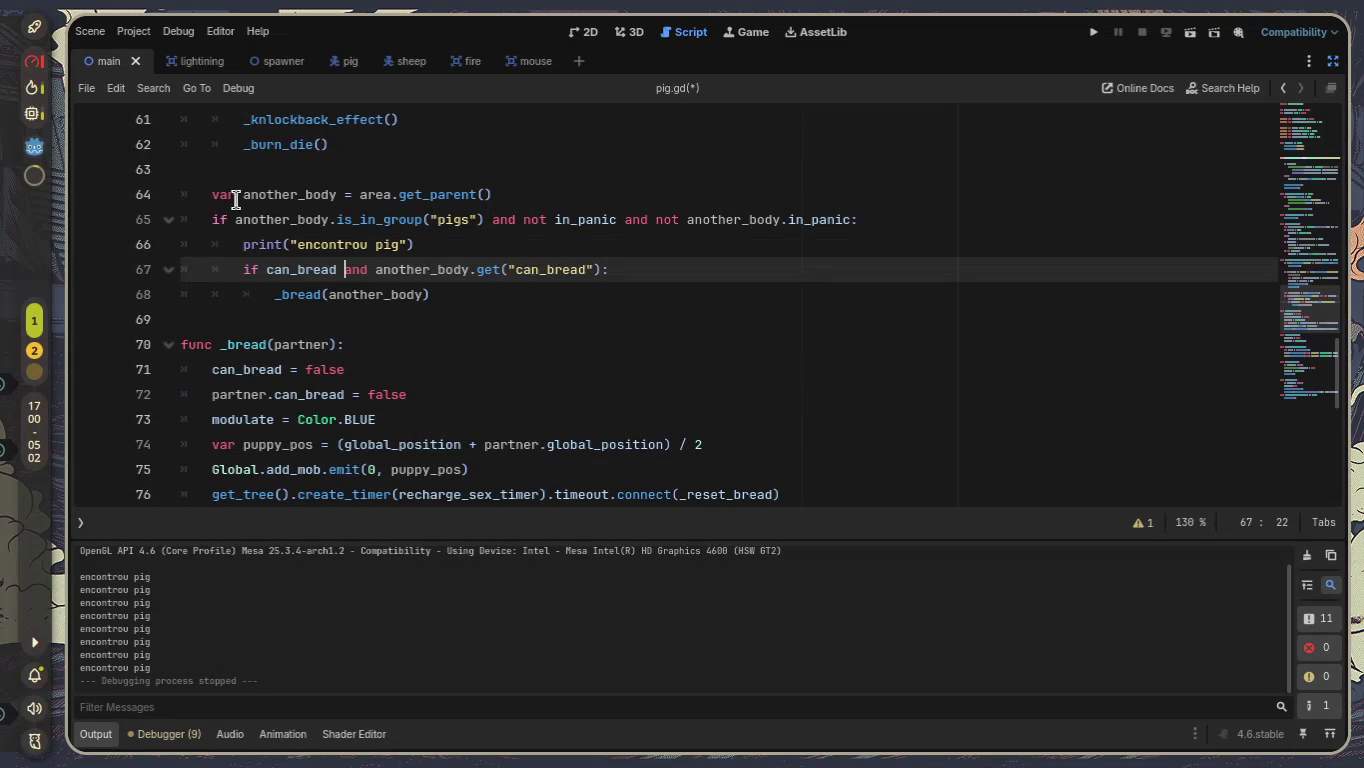
mouse_move(548, 299)
left_mouse_down()
mouse_move(158, 232)
mouse_move(124, 203)
mouse_move(129, 227)
left_mouse_up()
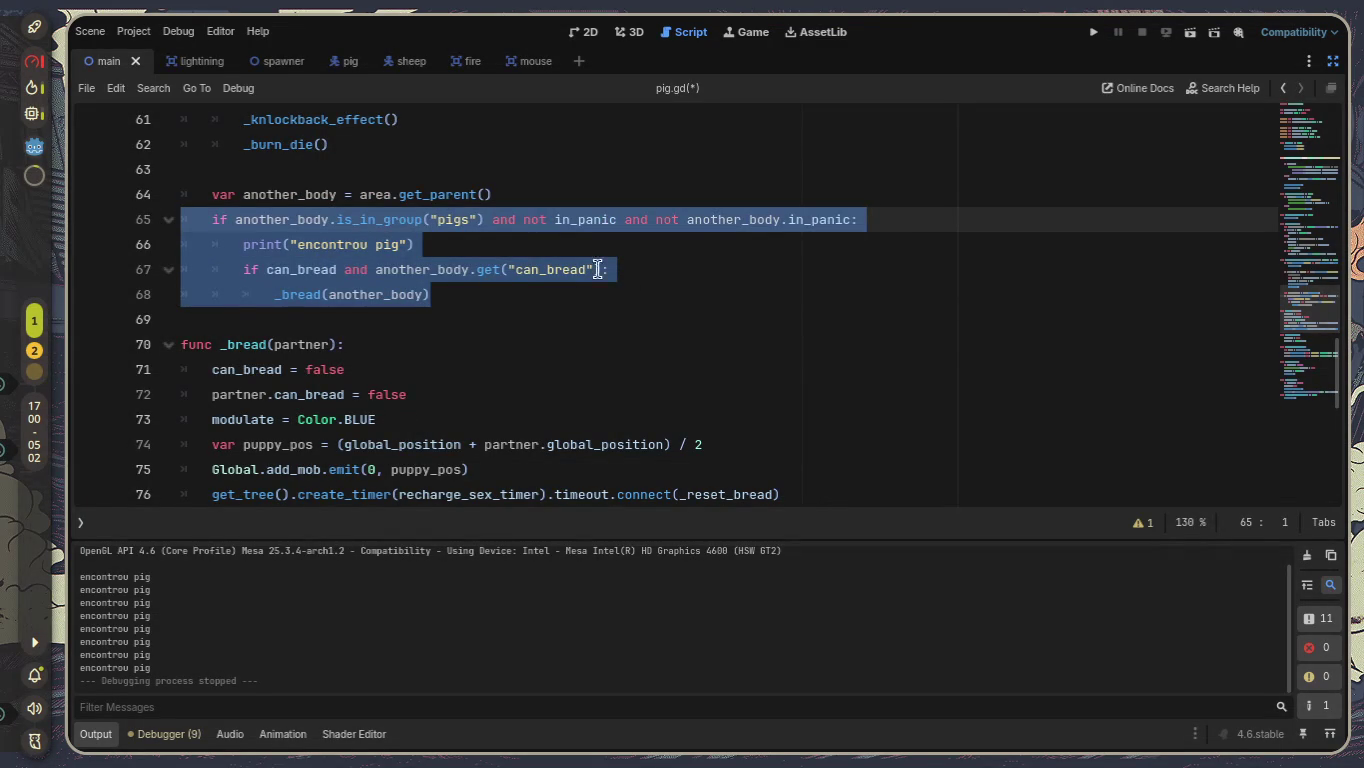
mouse_move(601, 270)
left_mouse_down()
mouse_move(472, 273)
mouse_move(486, 269)
left_mouse_up()
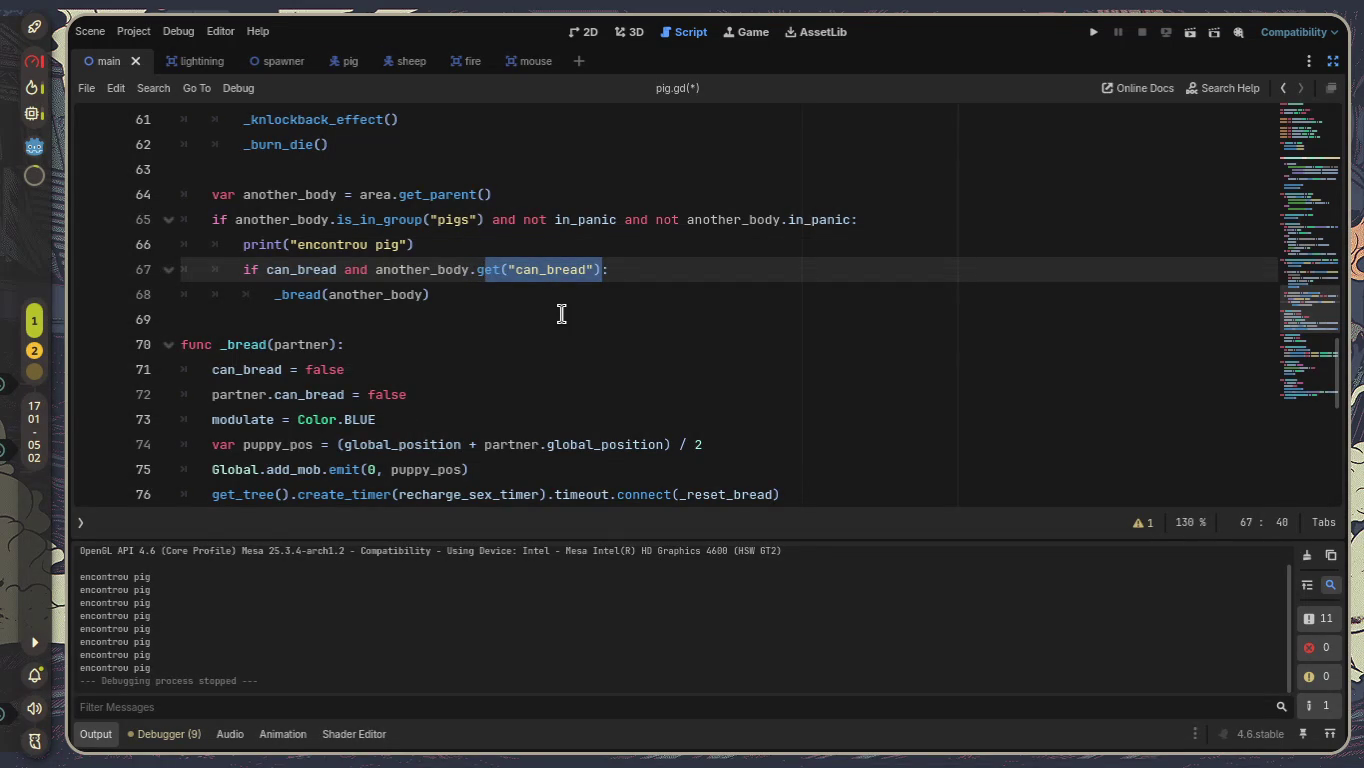
Replace get("can_bread") with another_body.can_bread on line 67, save pig.gd, and run with F5.
key("BackSpace")
type("can_")
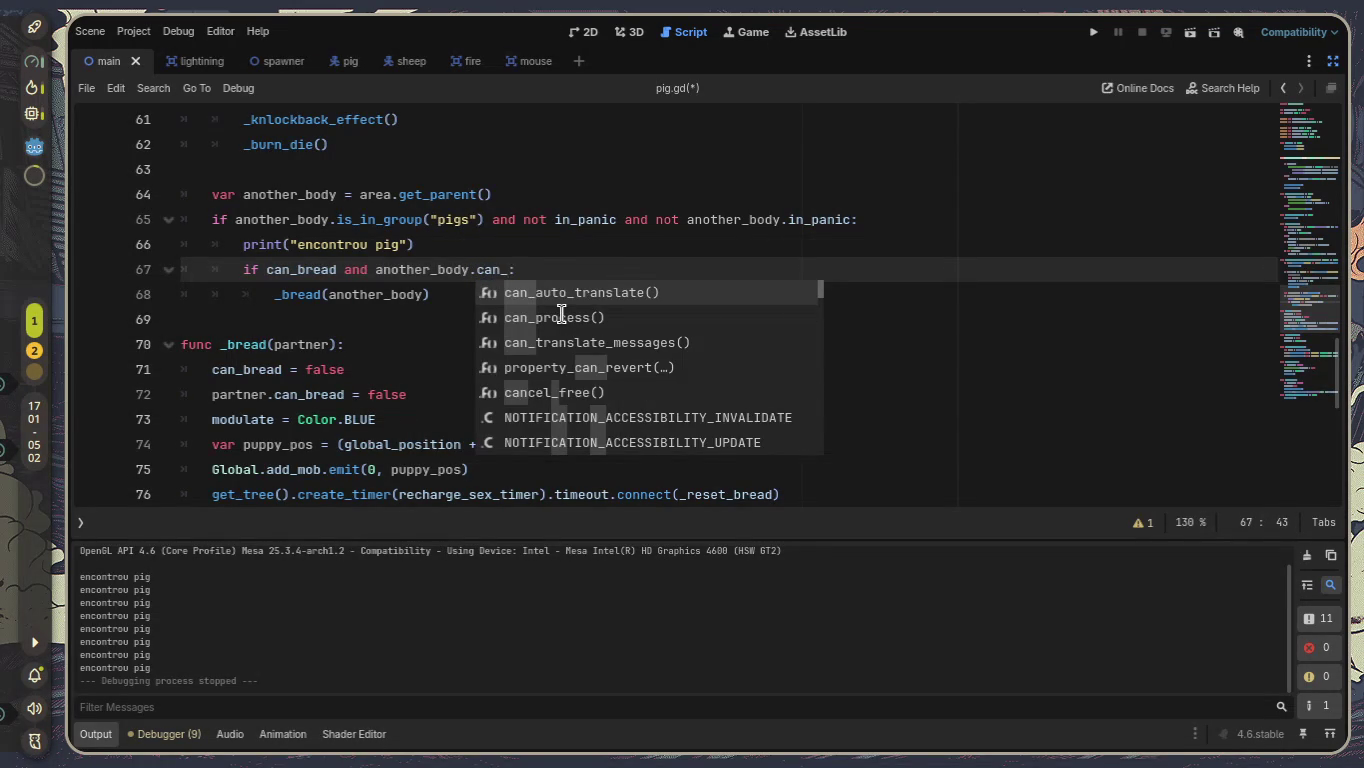
type("vrad")
key("BackSpace")
key("BackSpace")
key("BackSpace")
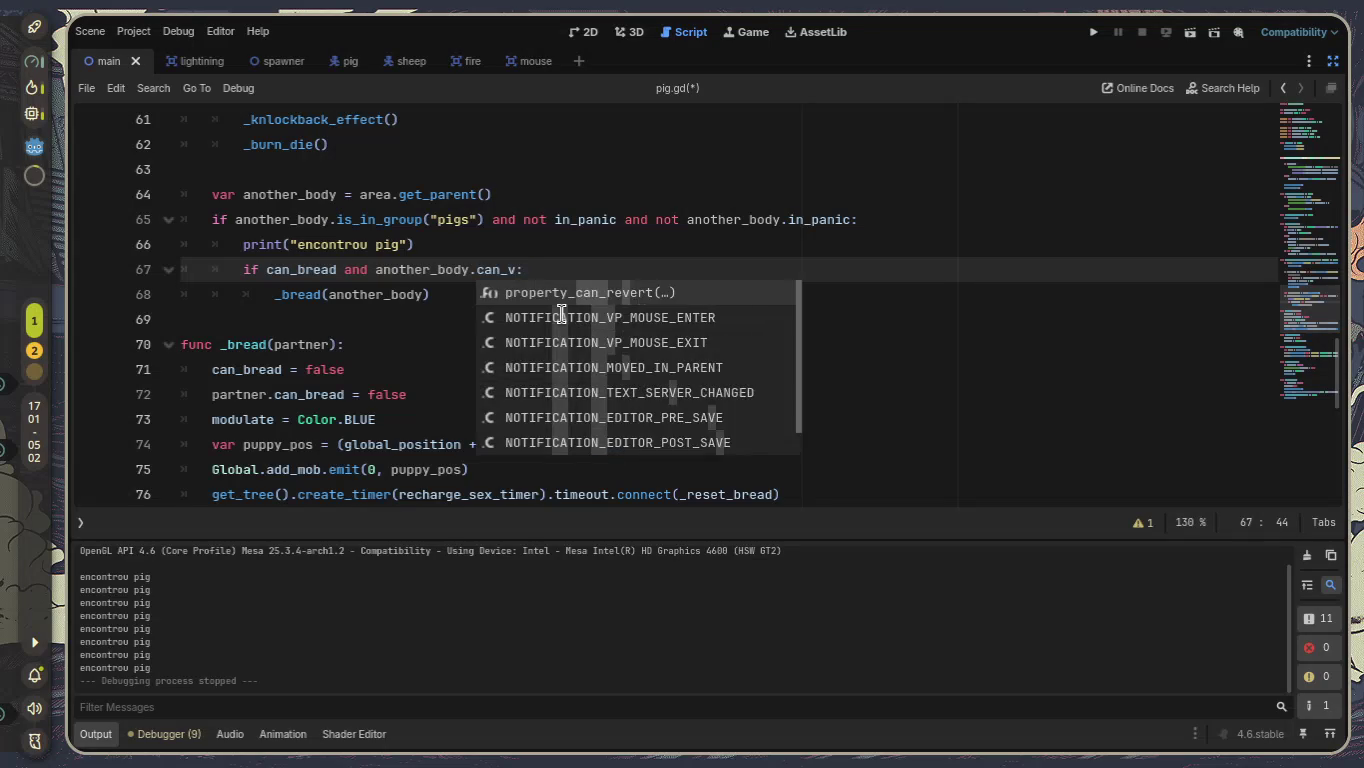
type("bread")
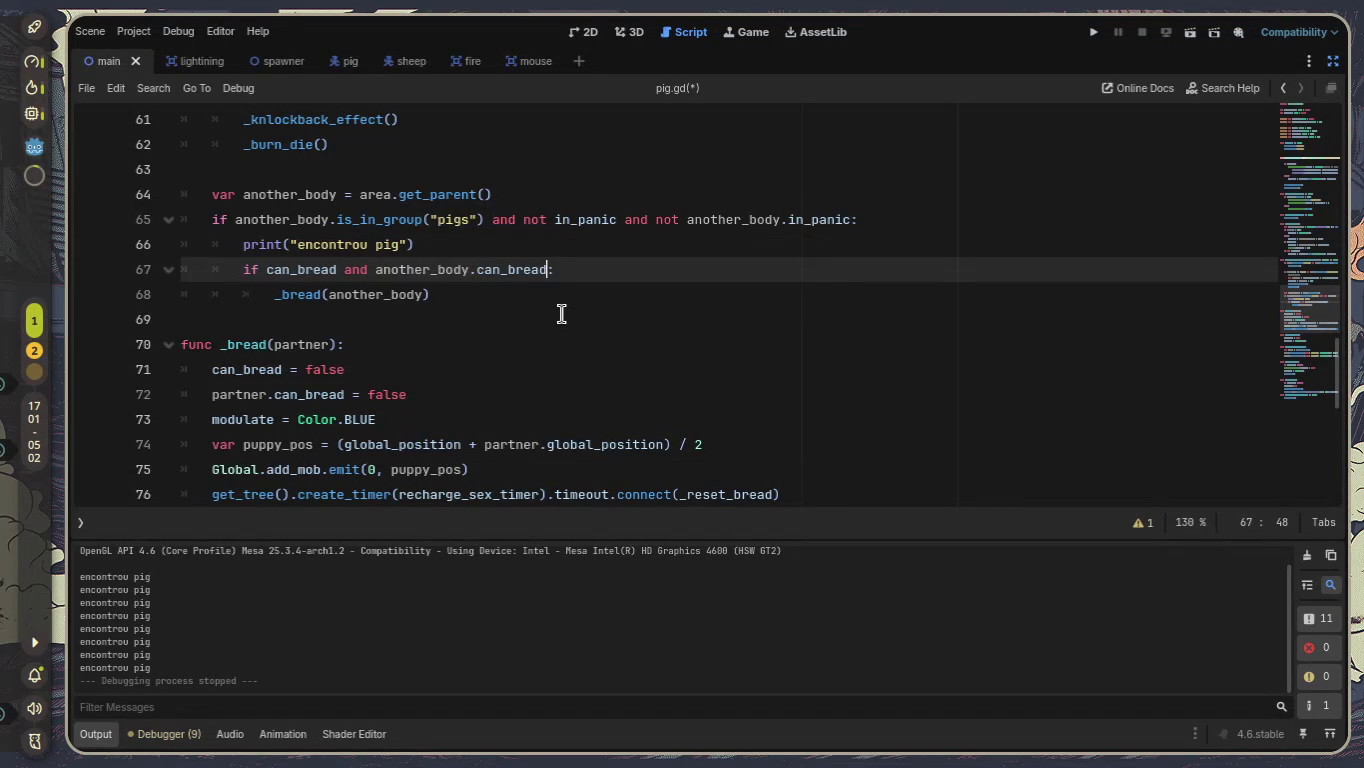
key("Down")
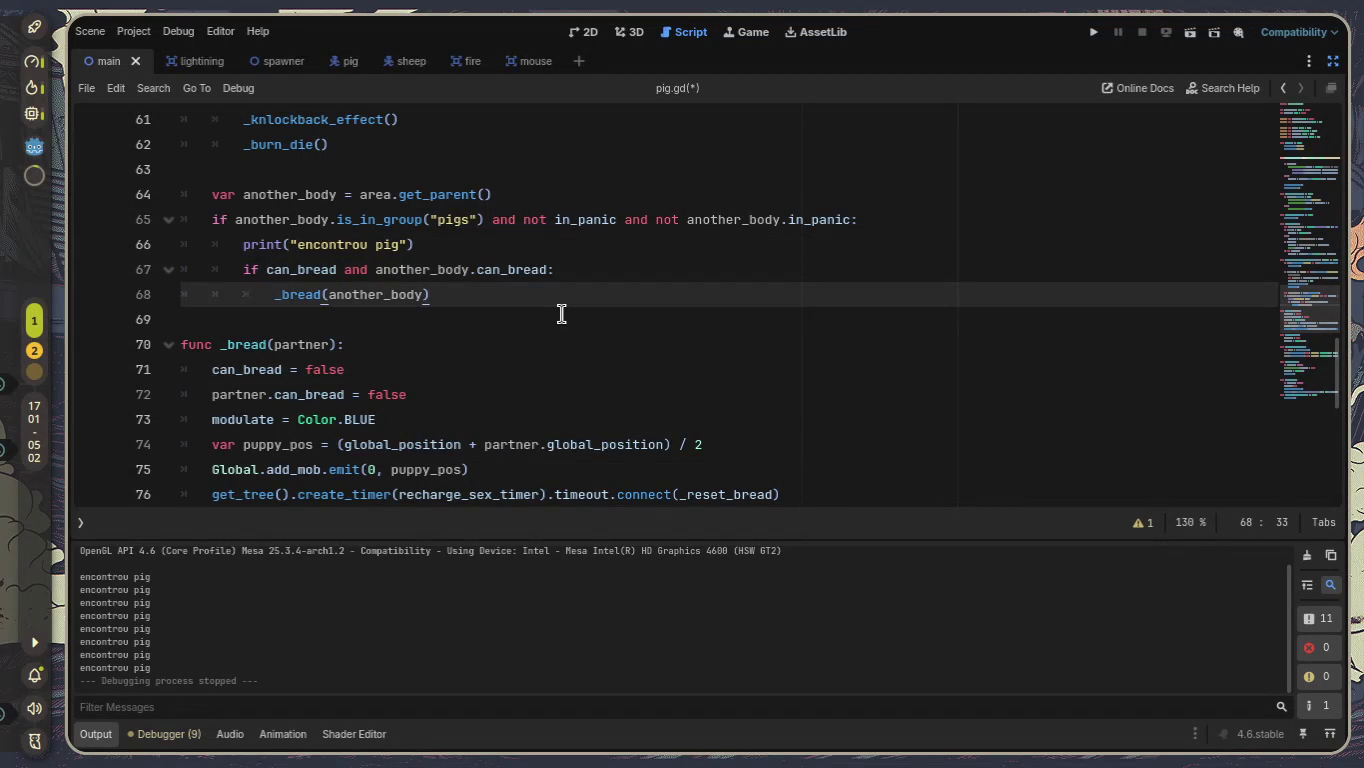
key("ctrl+s")
key("F5")
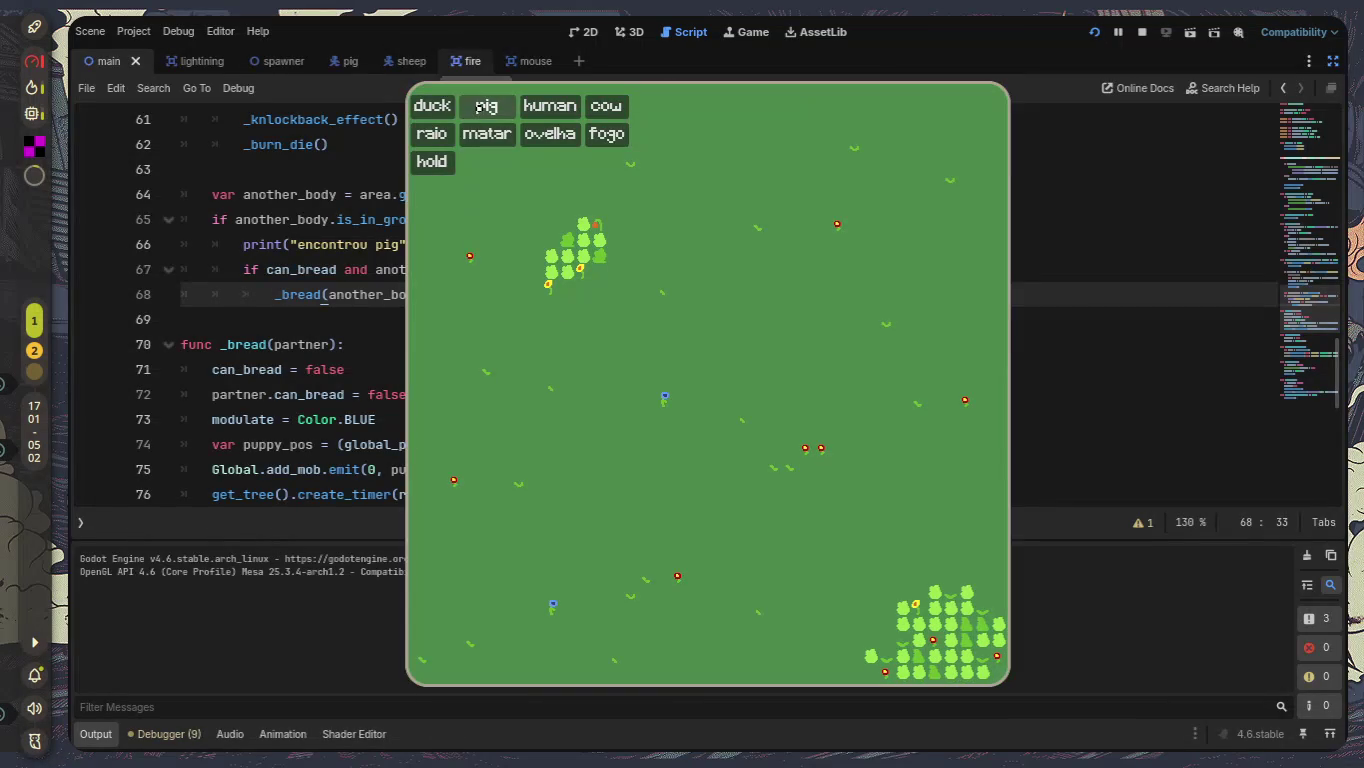
Spawn eight pigs with the in-game pig button and watch them breed.
left_click(486, 106)
left_click(486, 105)
left_click(486, 105)
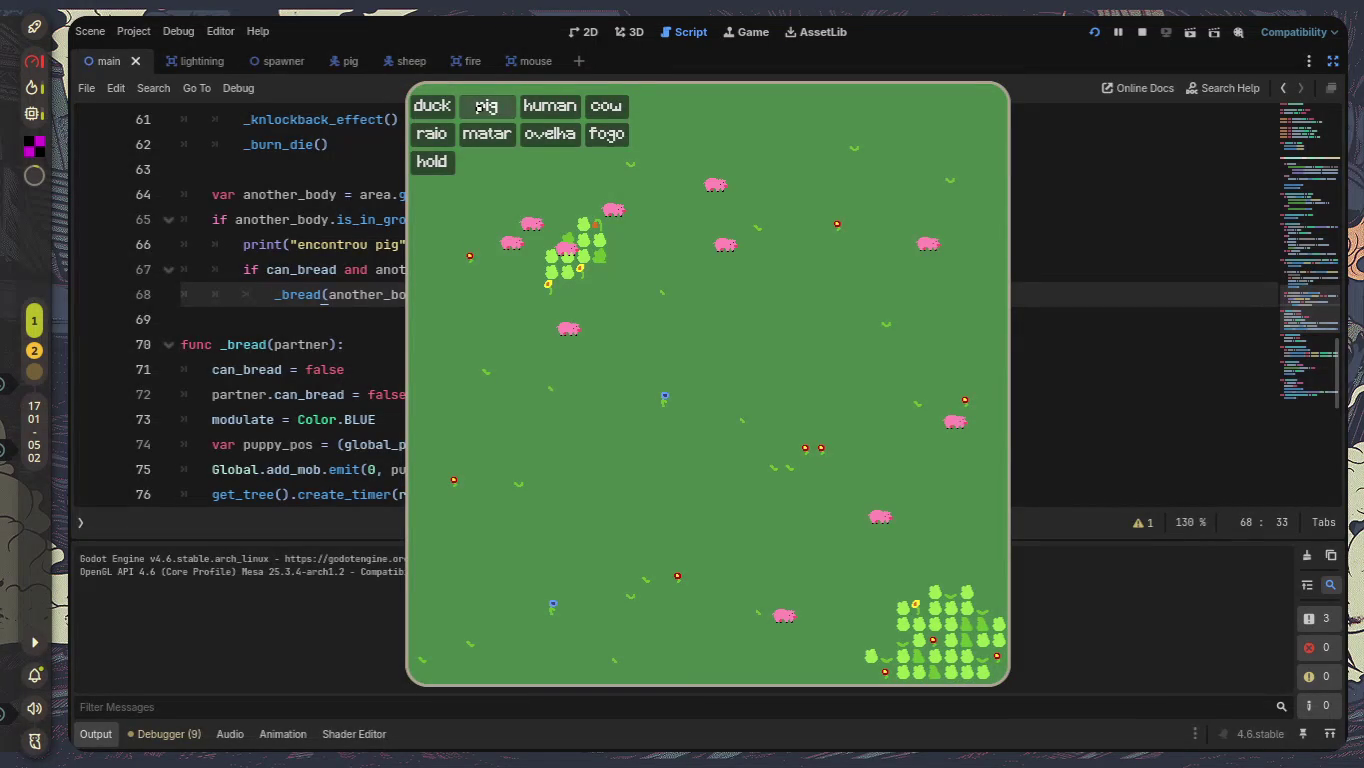
left_click(486, 106)
left_click(486, 106)
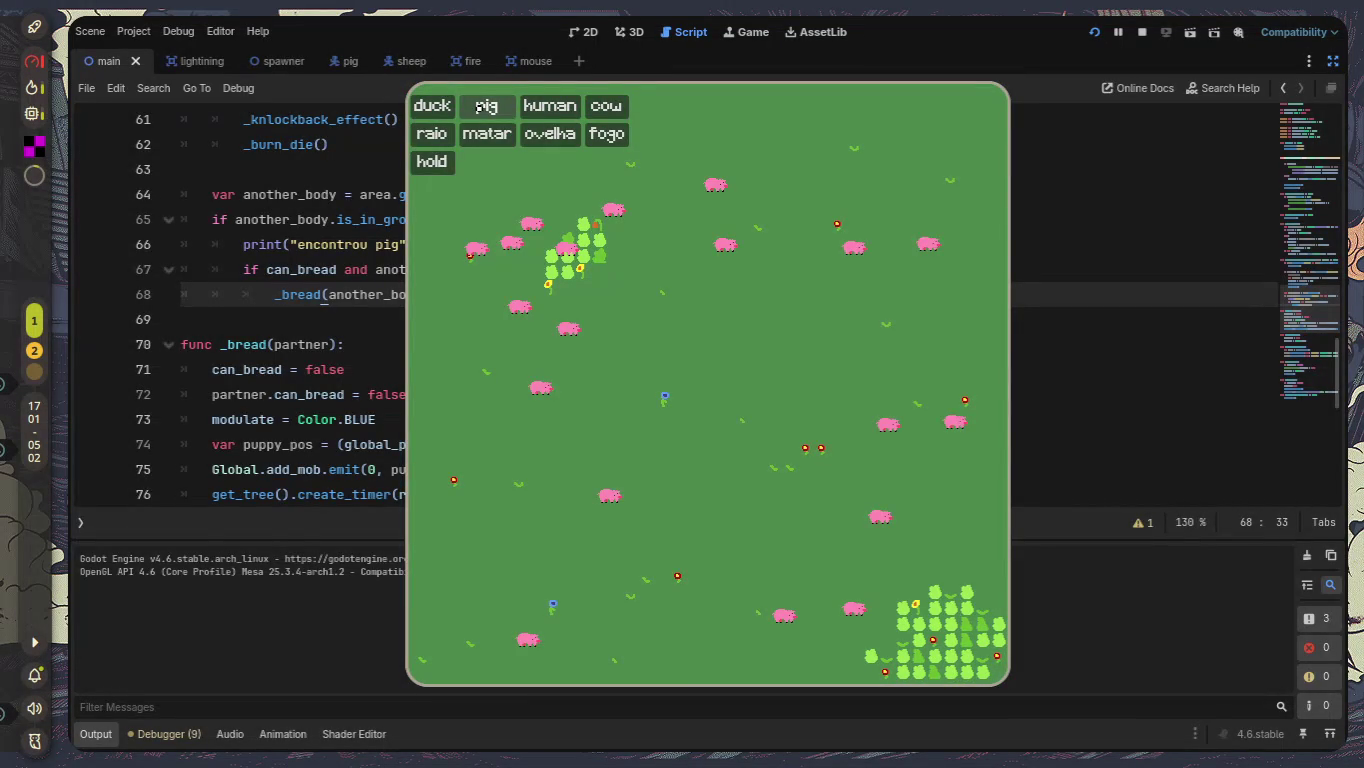
left_click(486, 105)
left_click(486, 106)
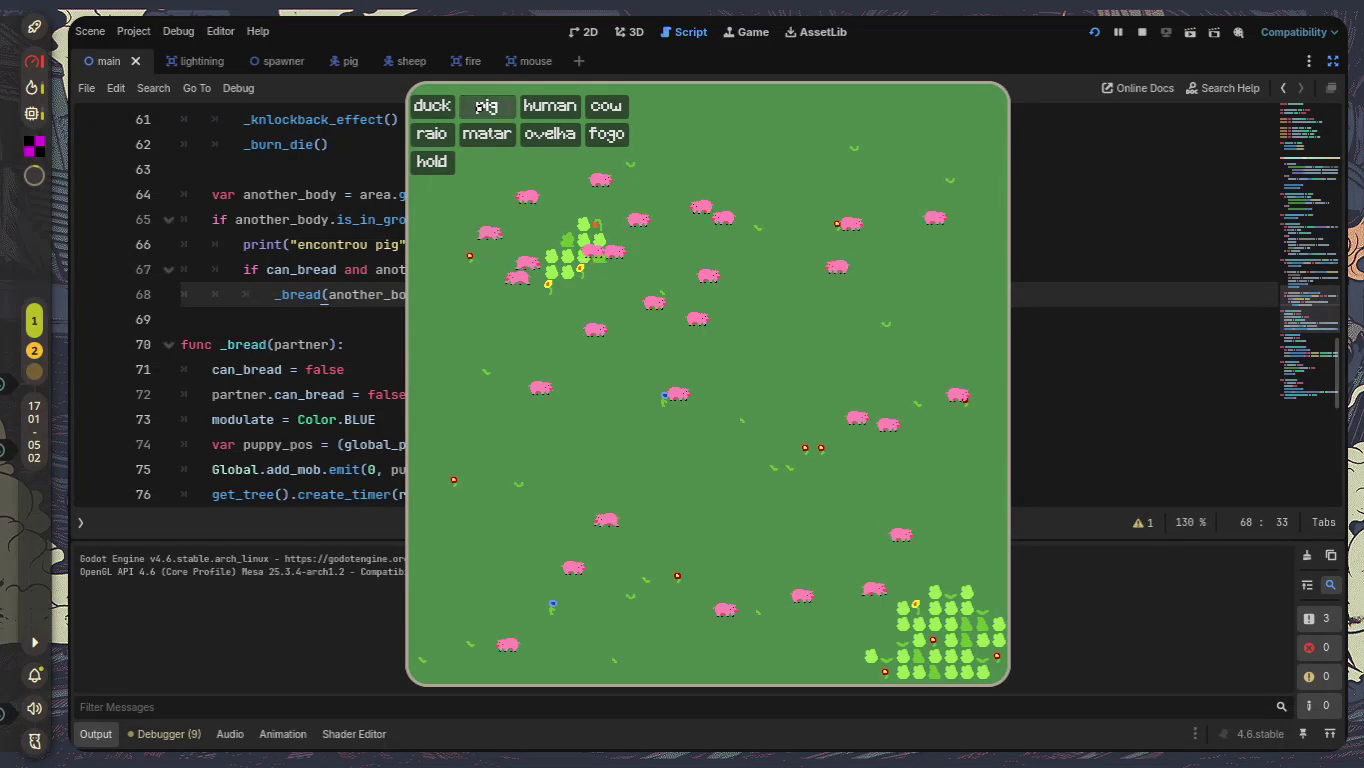
left_click(486, 105)
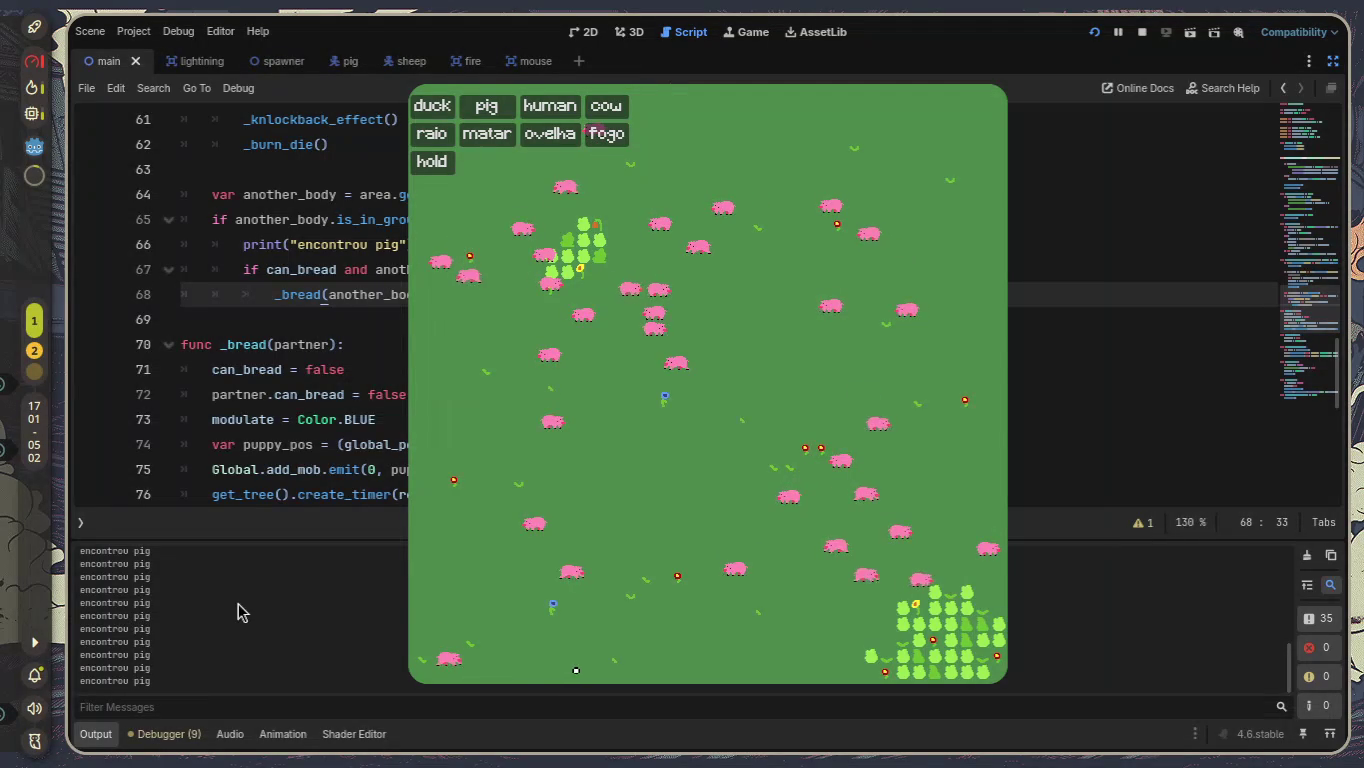
Stop the running game with F8 and return to line 71 of pig.gd.
left_click(469, 423)
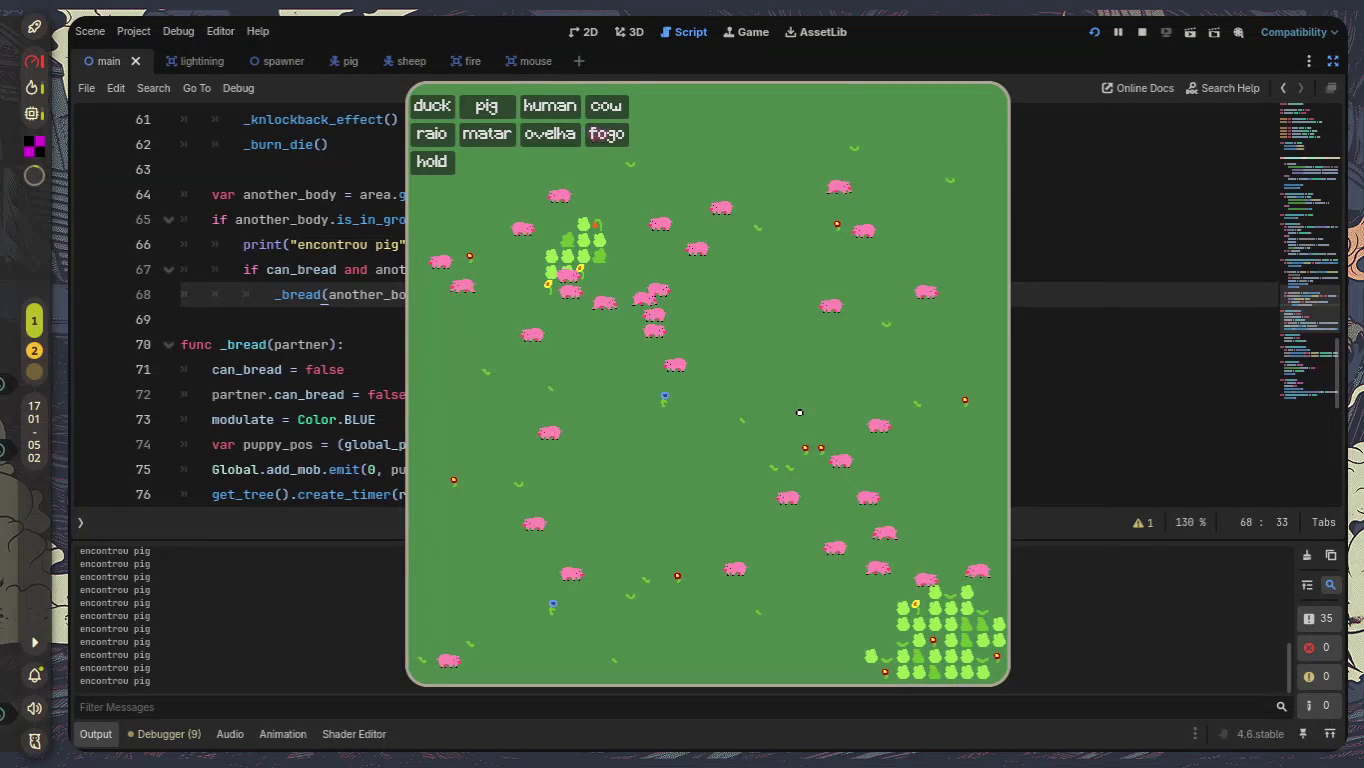
key("F8")
left_click(499, 366)
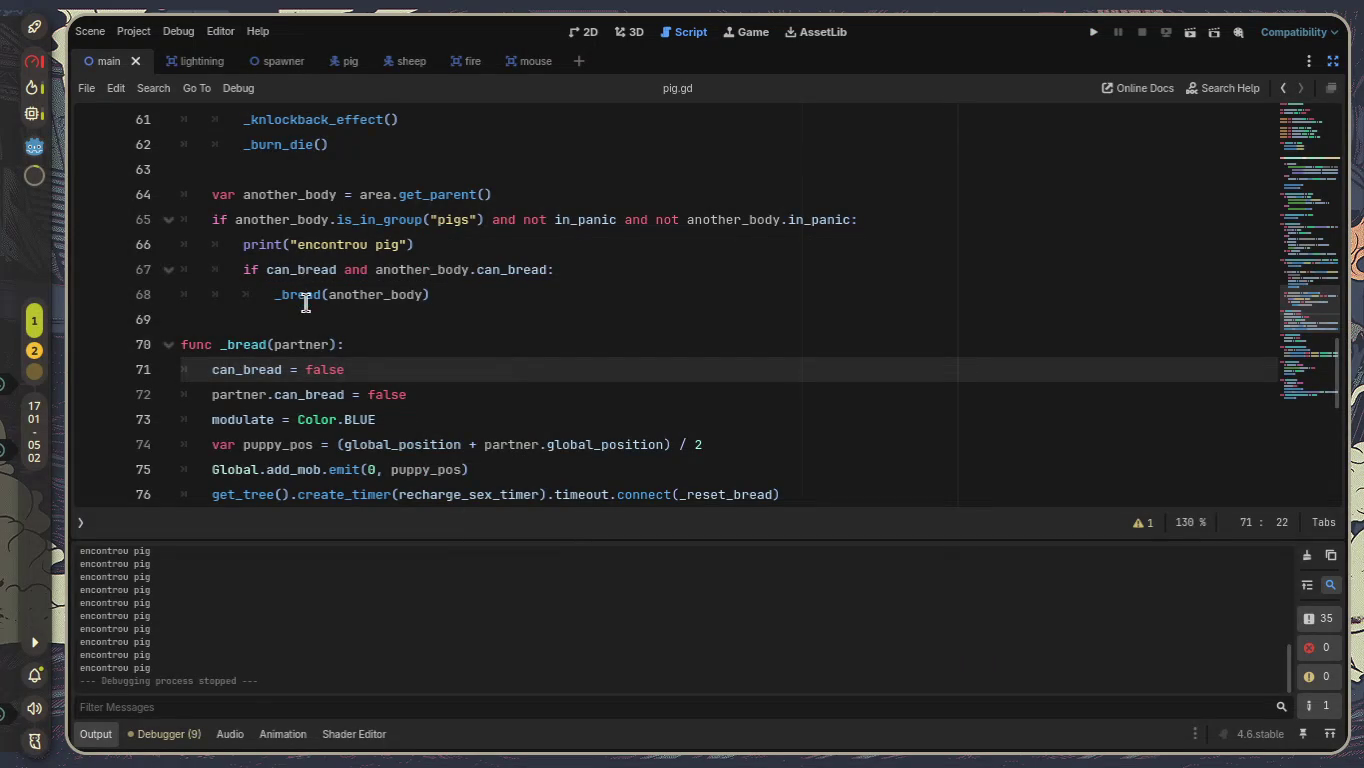
scroll(318, 302, "up", 3)
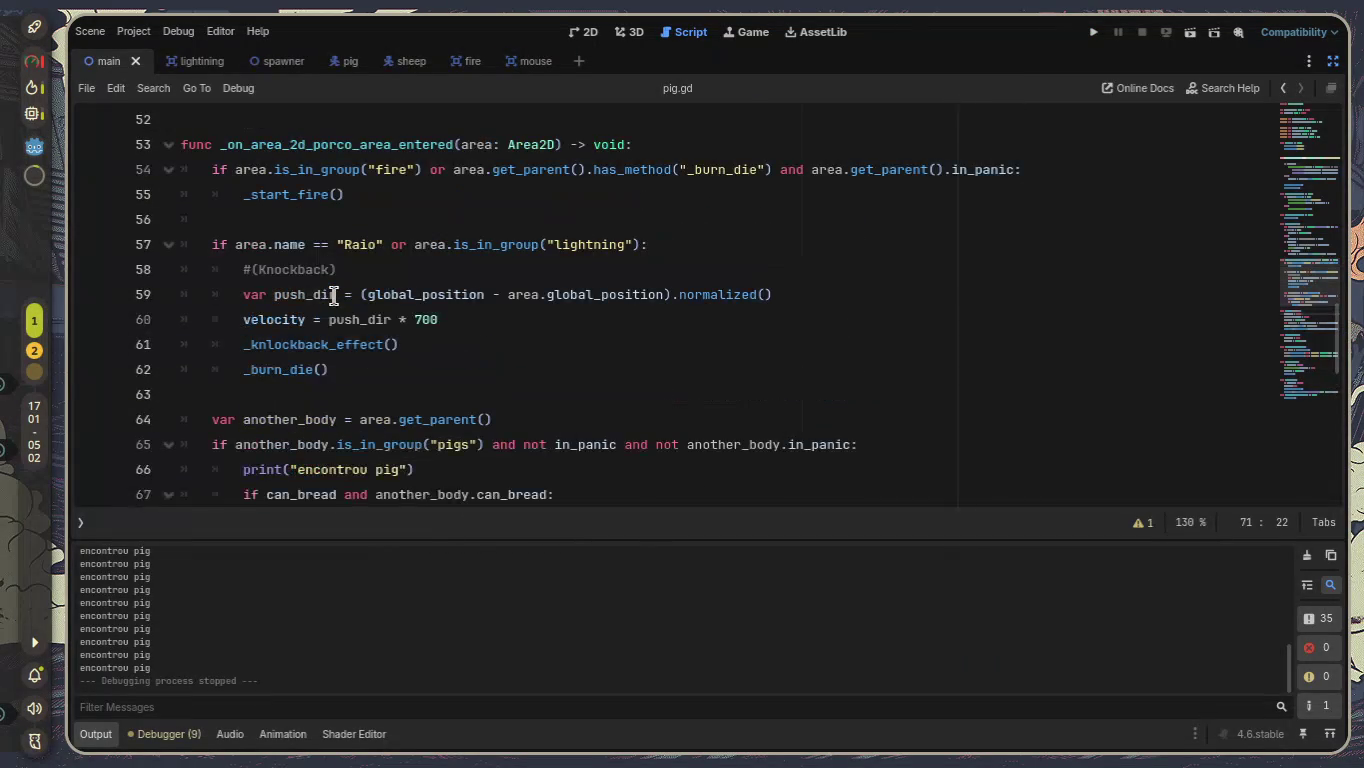
scroll(333, 295, "down", 6)
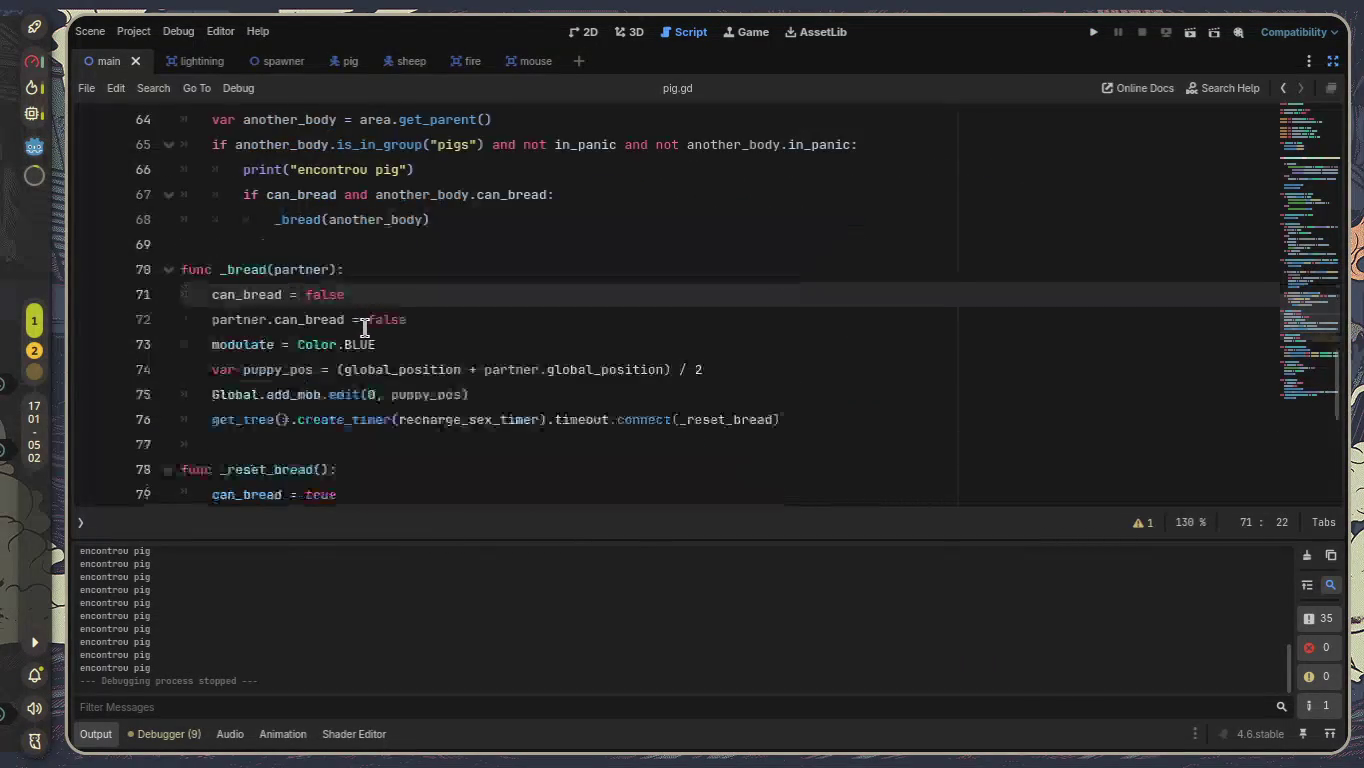
scroll(367, 333, "down", 4)
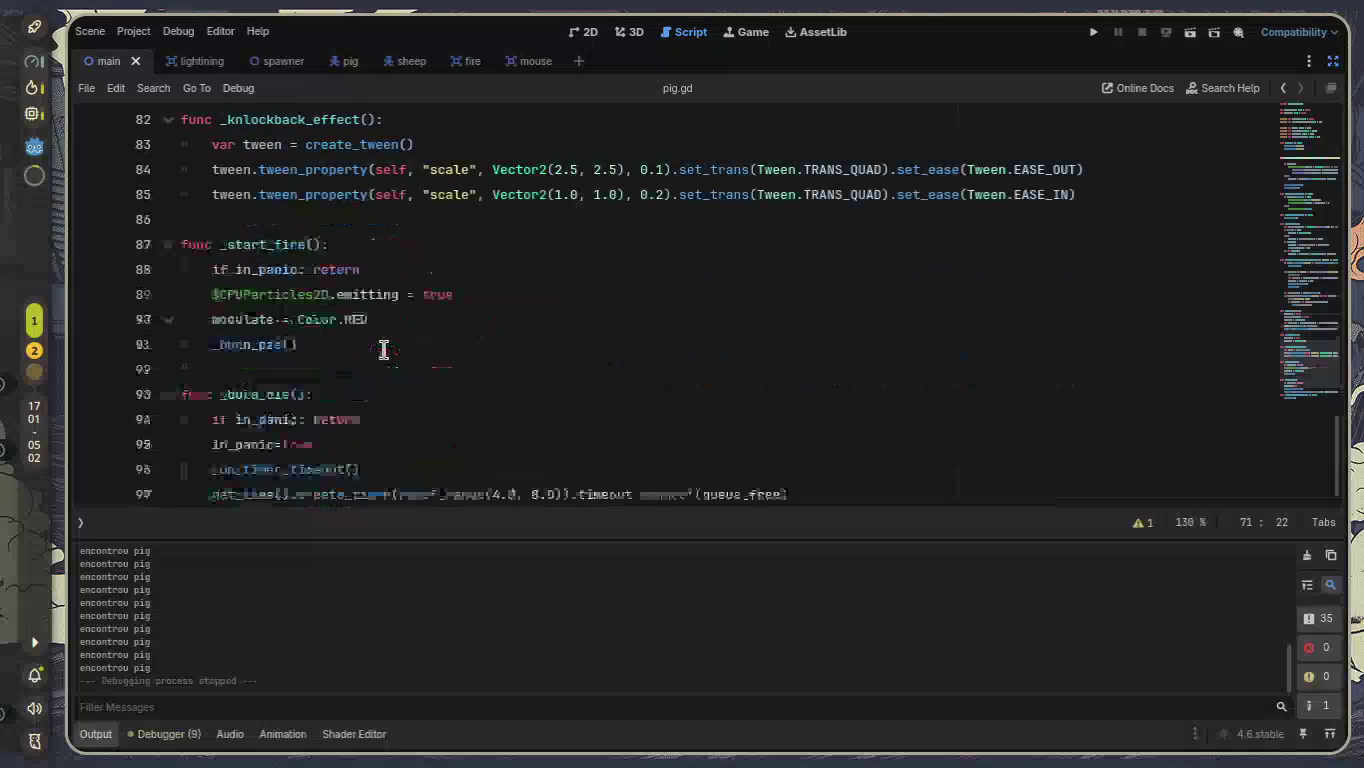
scroll(384, 344, "up", 4)
scroll(384, 344, "up", 3)
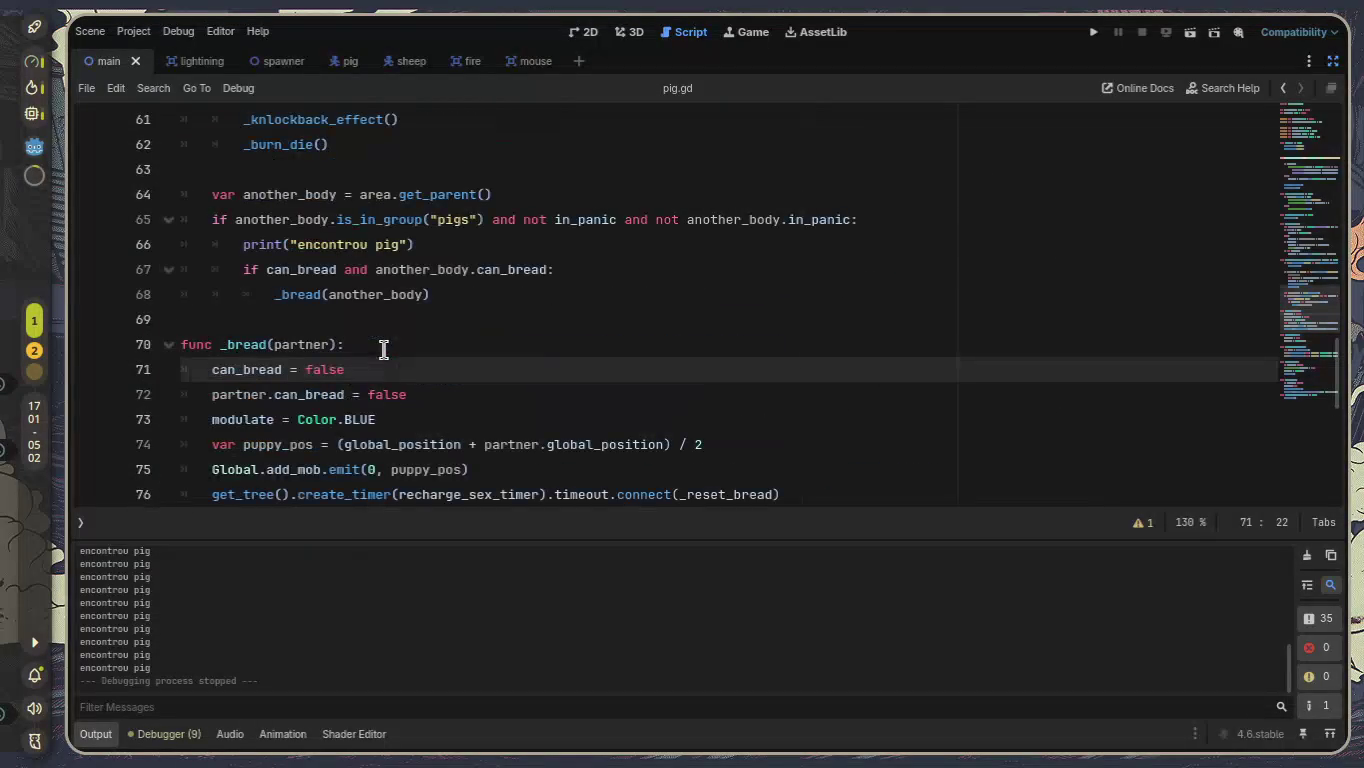
left_click_drag(414, 244, 239, 245)
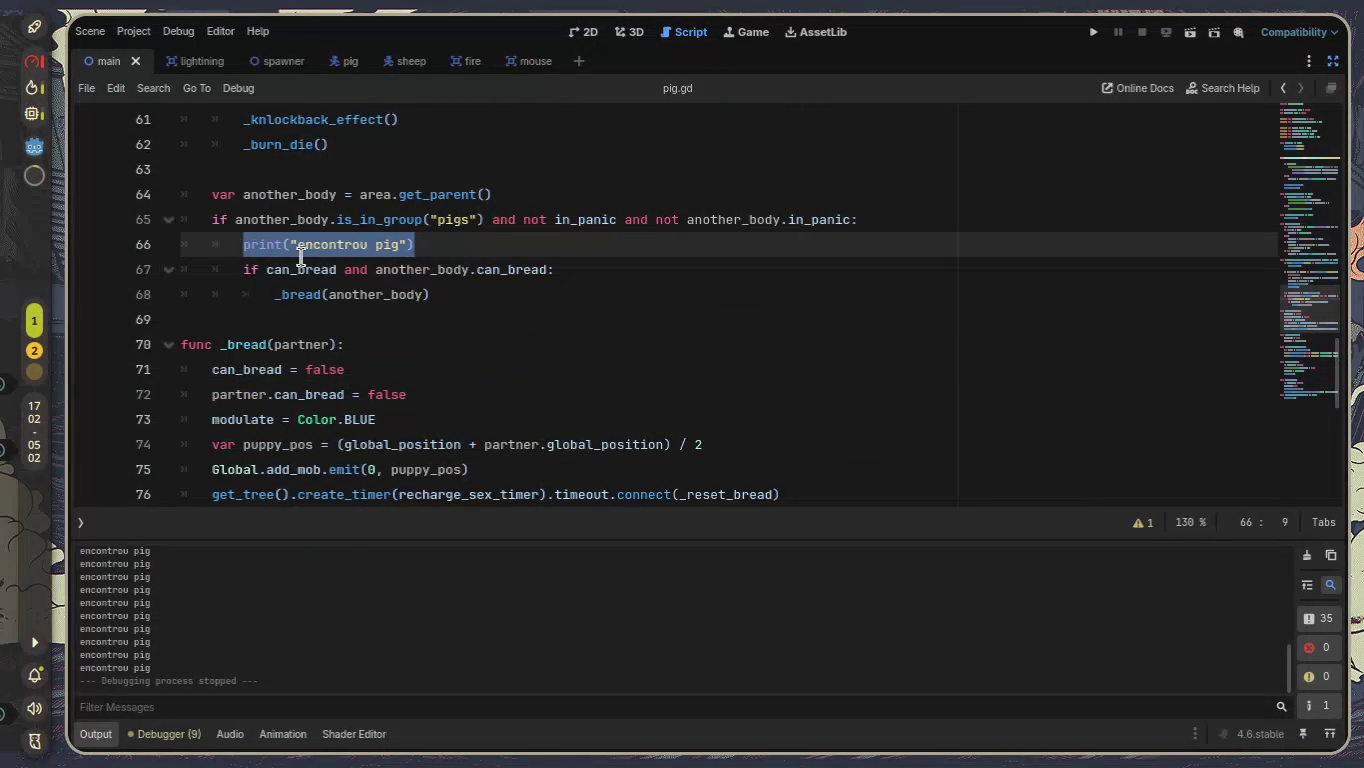
key("BackSpace")
left_click(600, 272)
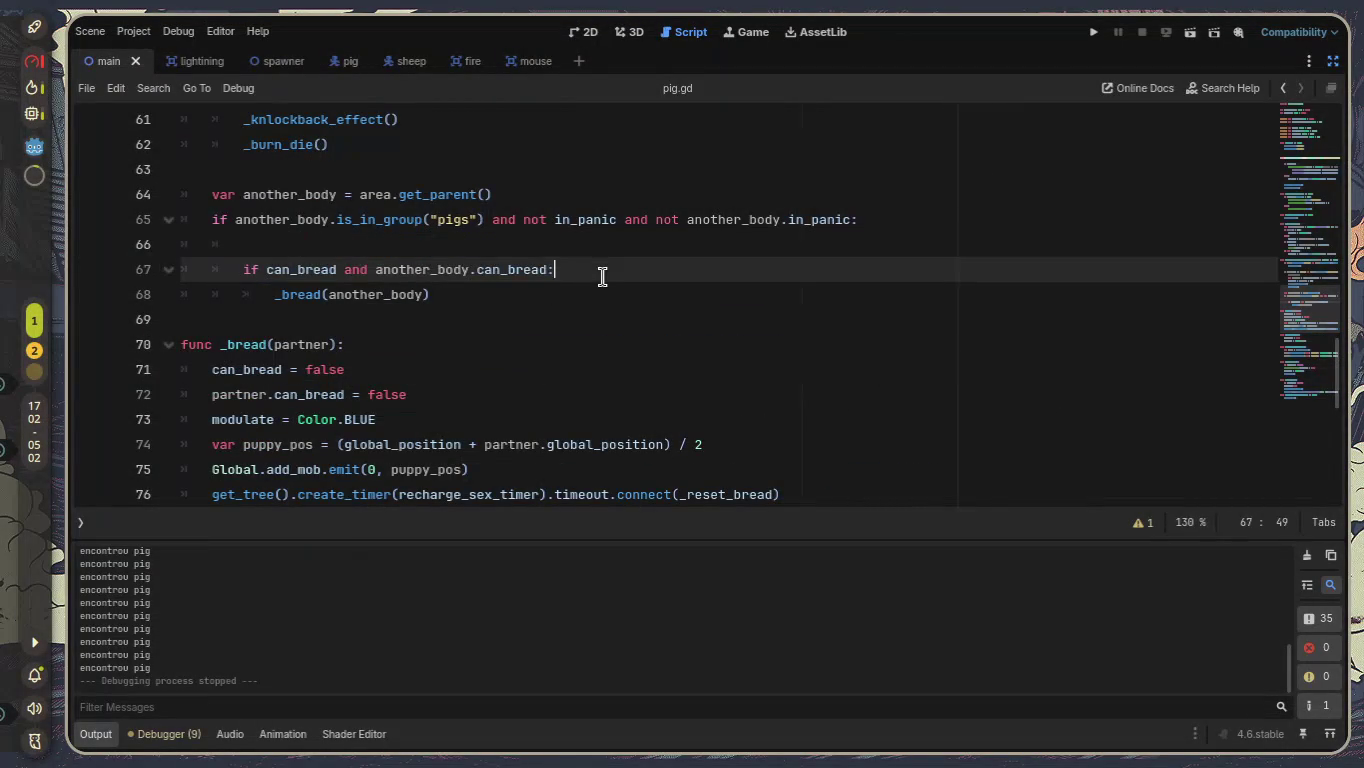
key("Return")
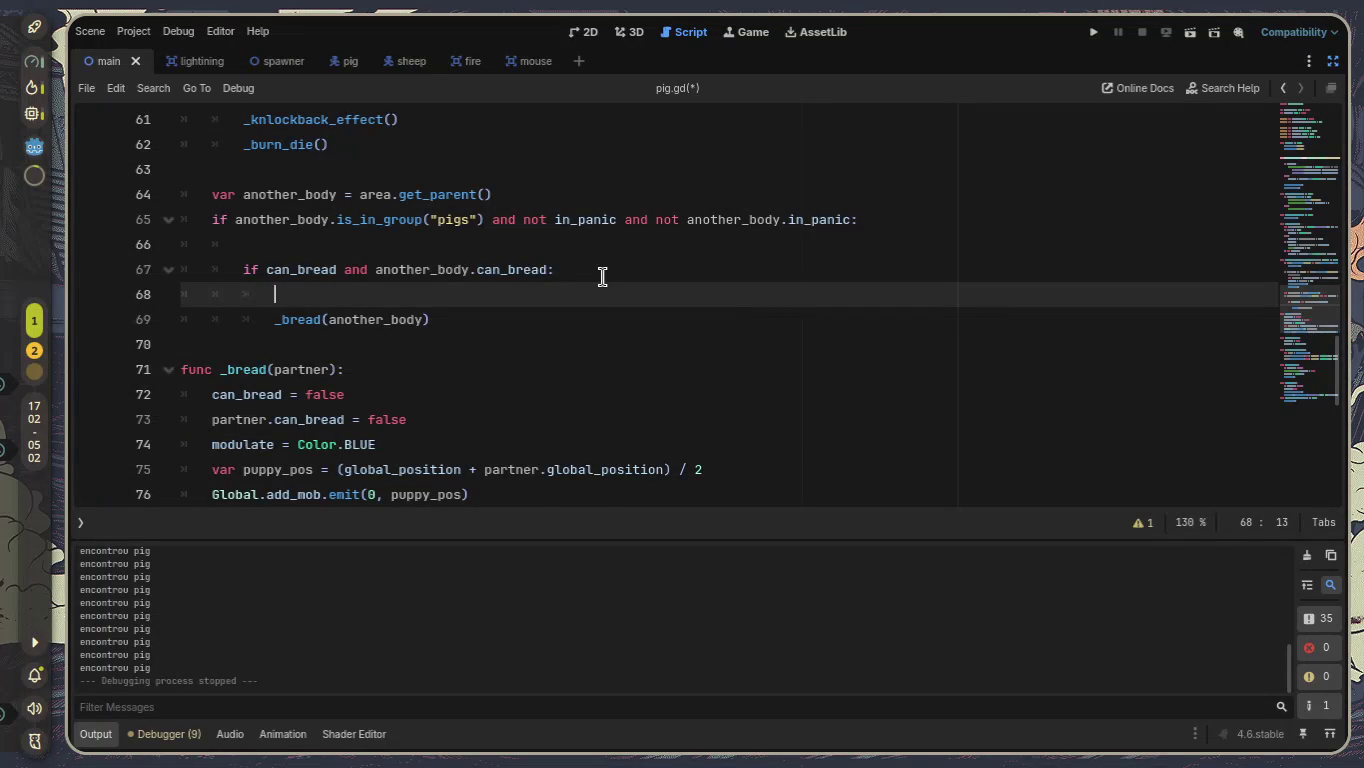
key("ctrl+z")
key("ctrl+z")
key("Down")
key("Down")
key("Down")
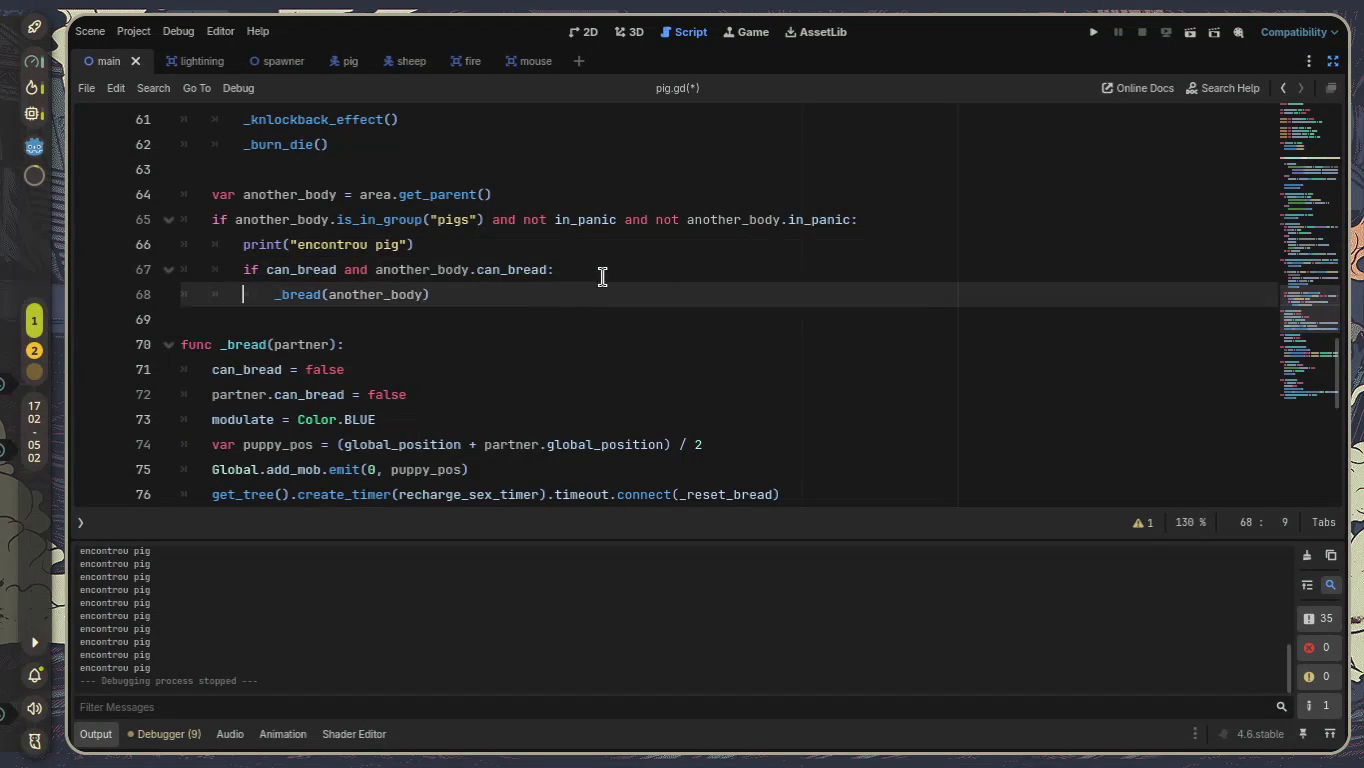
key("ctrl+s")
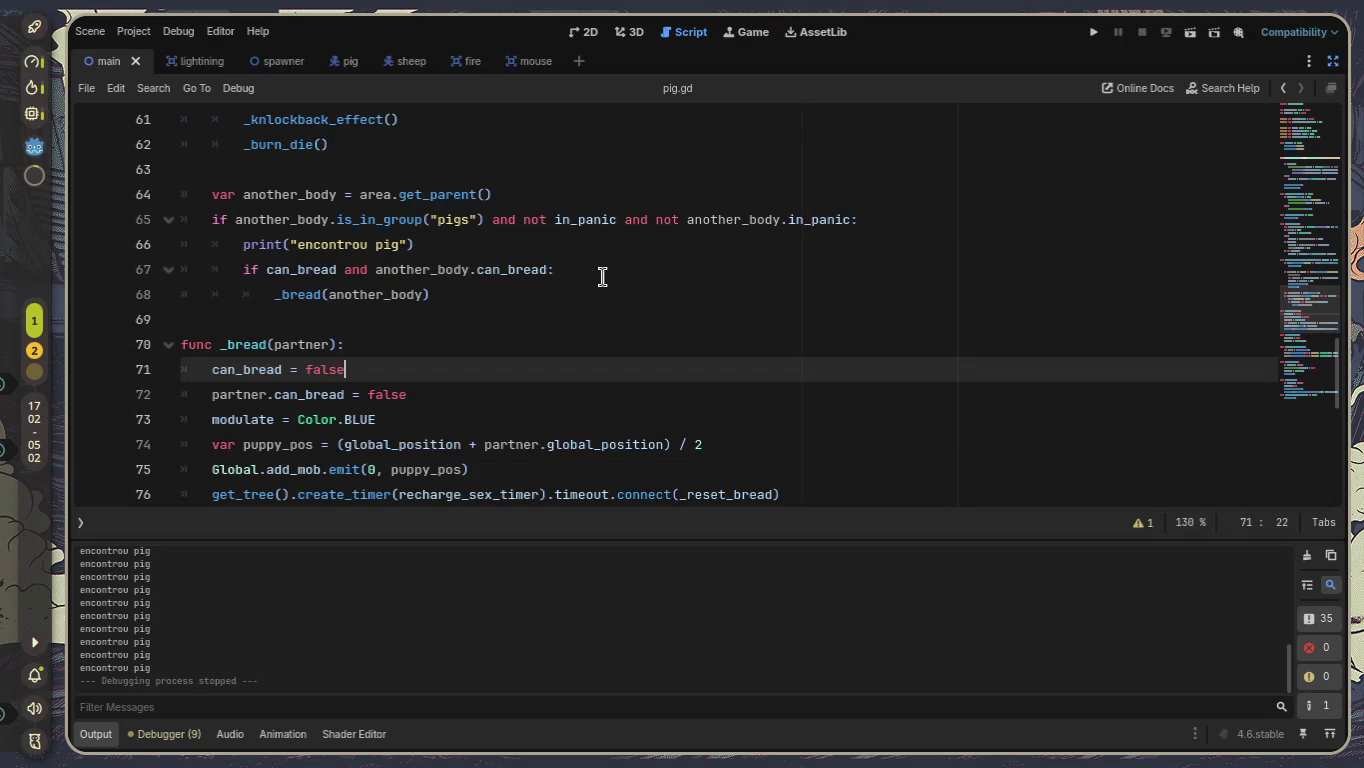
scroll(603, 277, "down", 2)
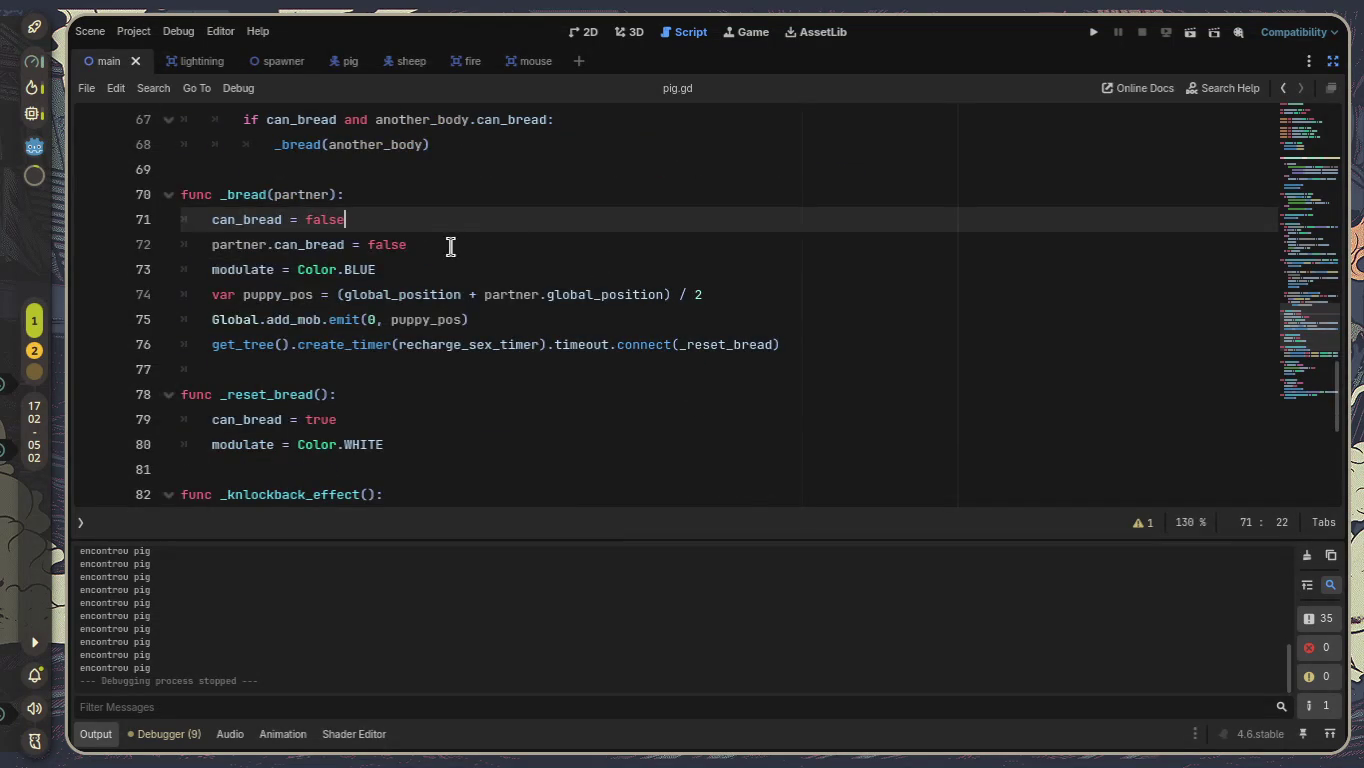
scroll(446, 246, "up", 1)
scroll(470, 198, "up", 1)
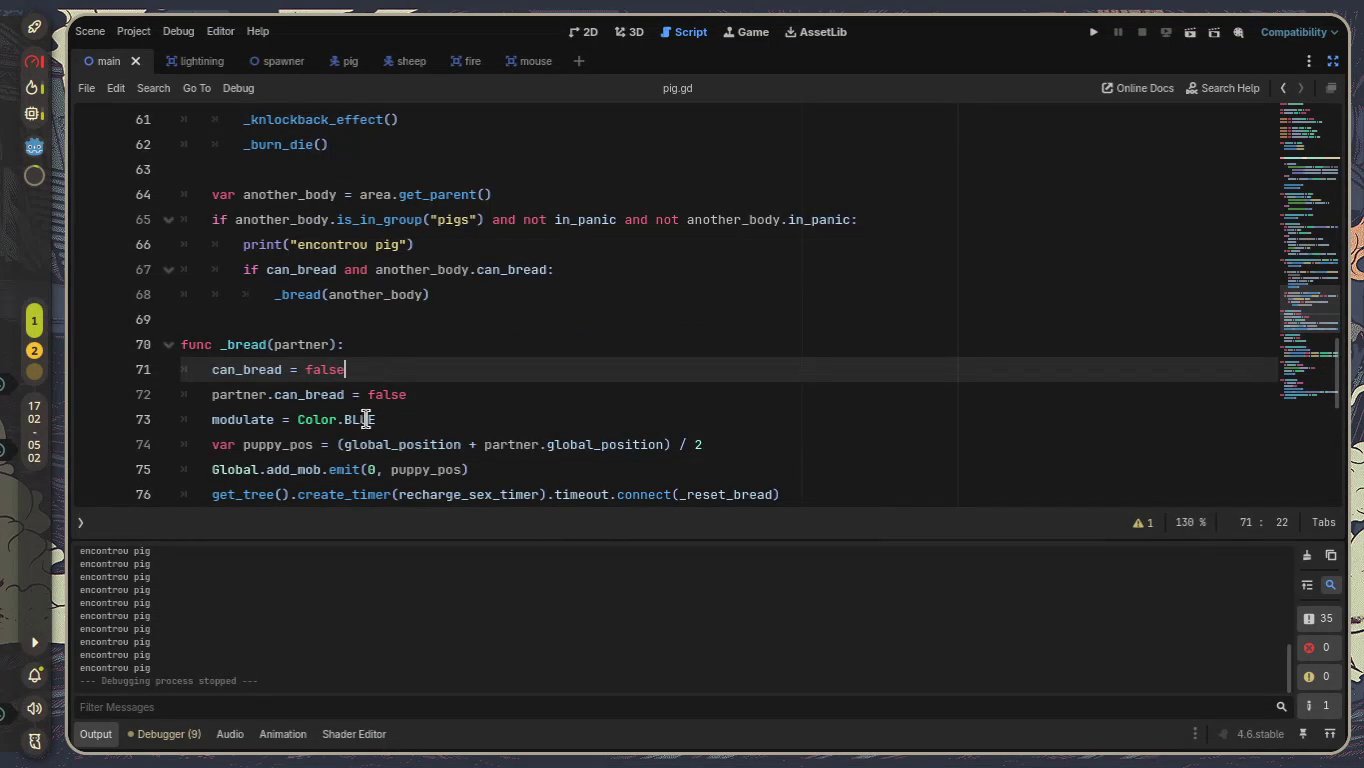
Move the two can_bread = false lines below the create_timer line and fix their indentation.
left_click_drag(448, 397, 171, 373)
key("ctrl+c")
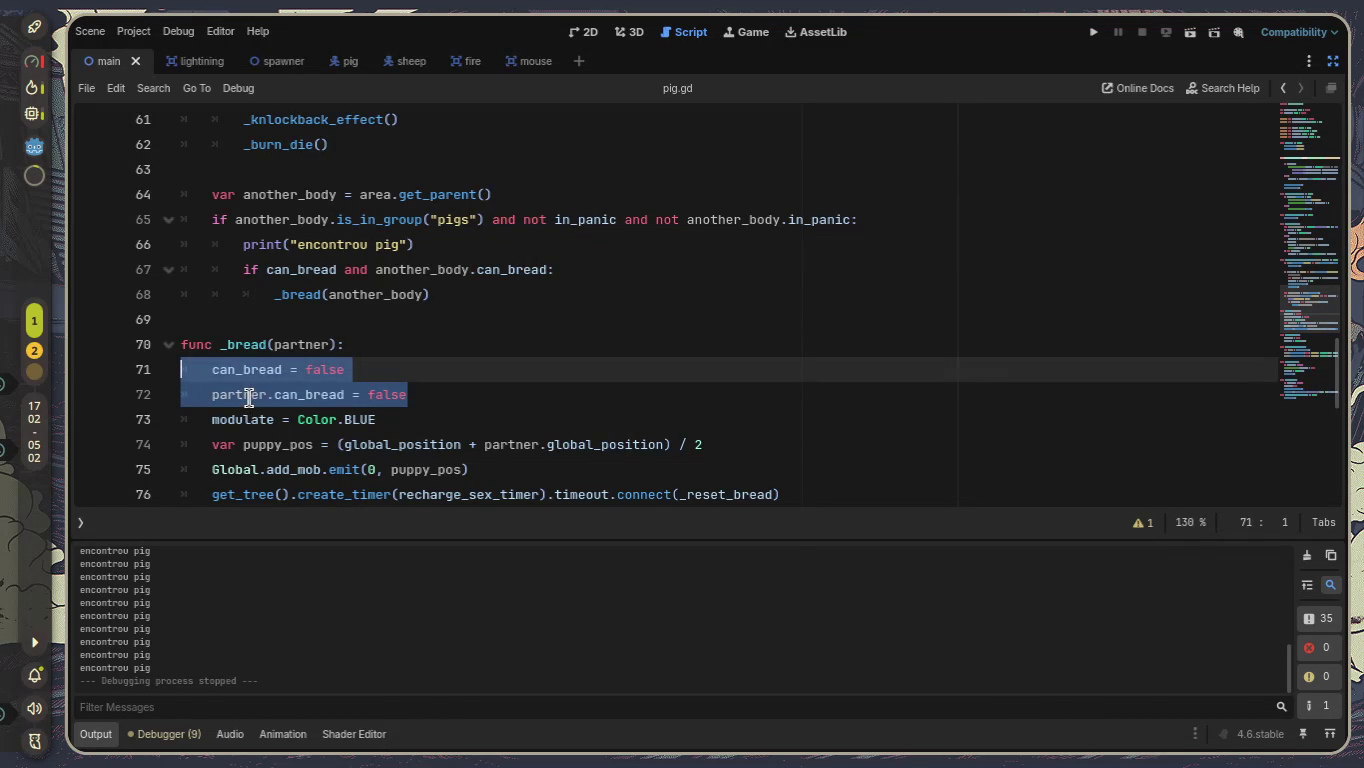
scroll(323, 328, "down", 1)
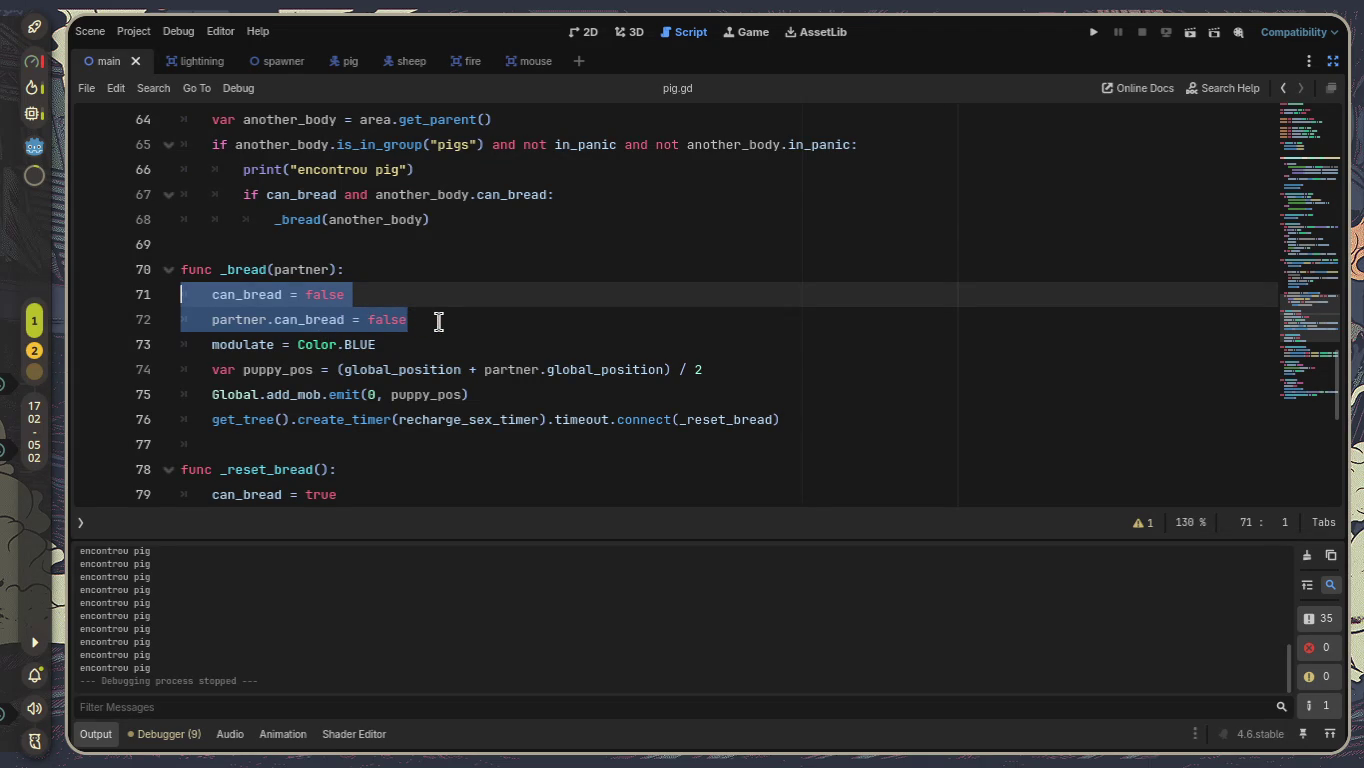
key("Delete")
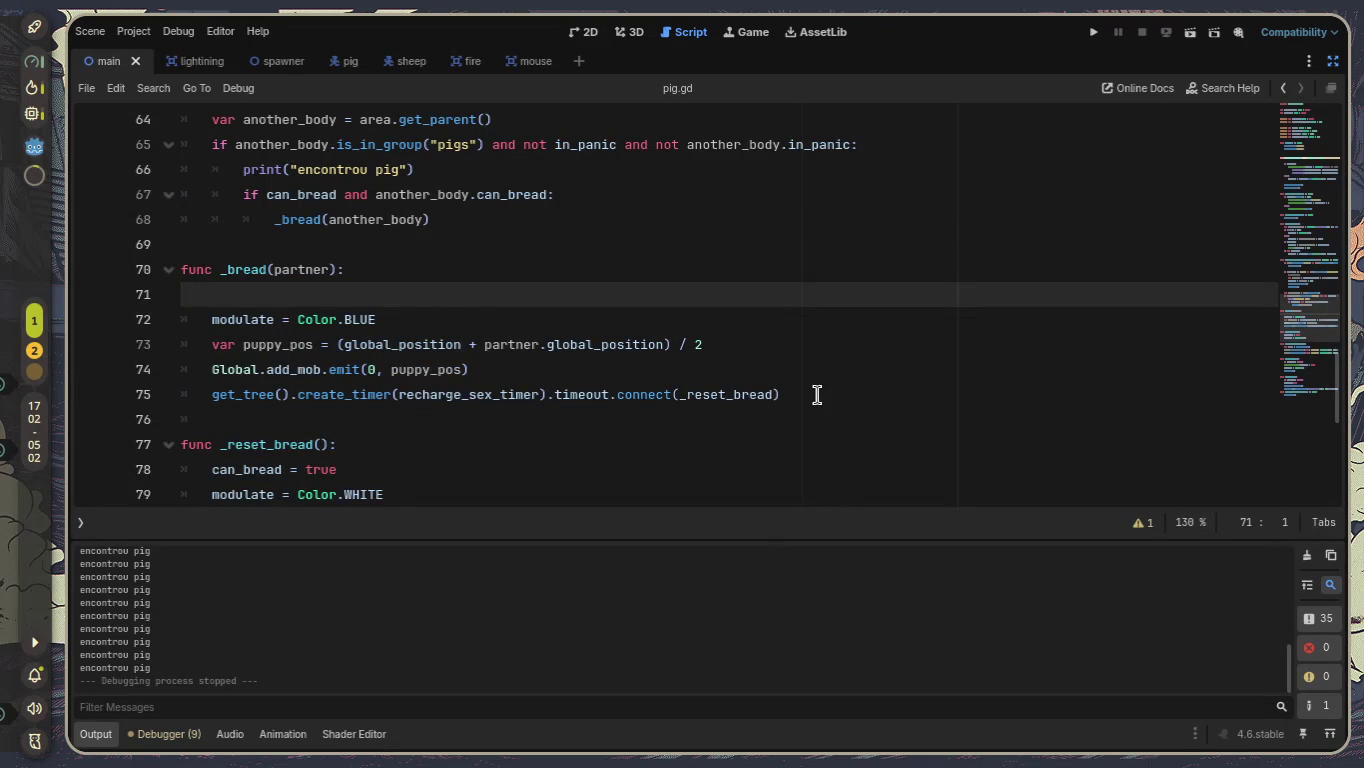
left_click(817, 395)
key("Return")
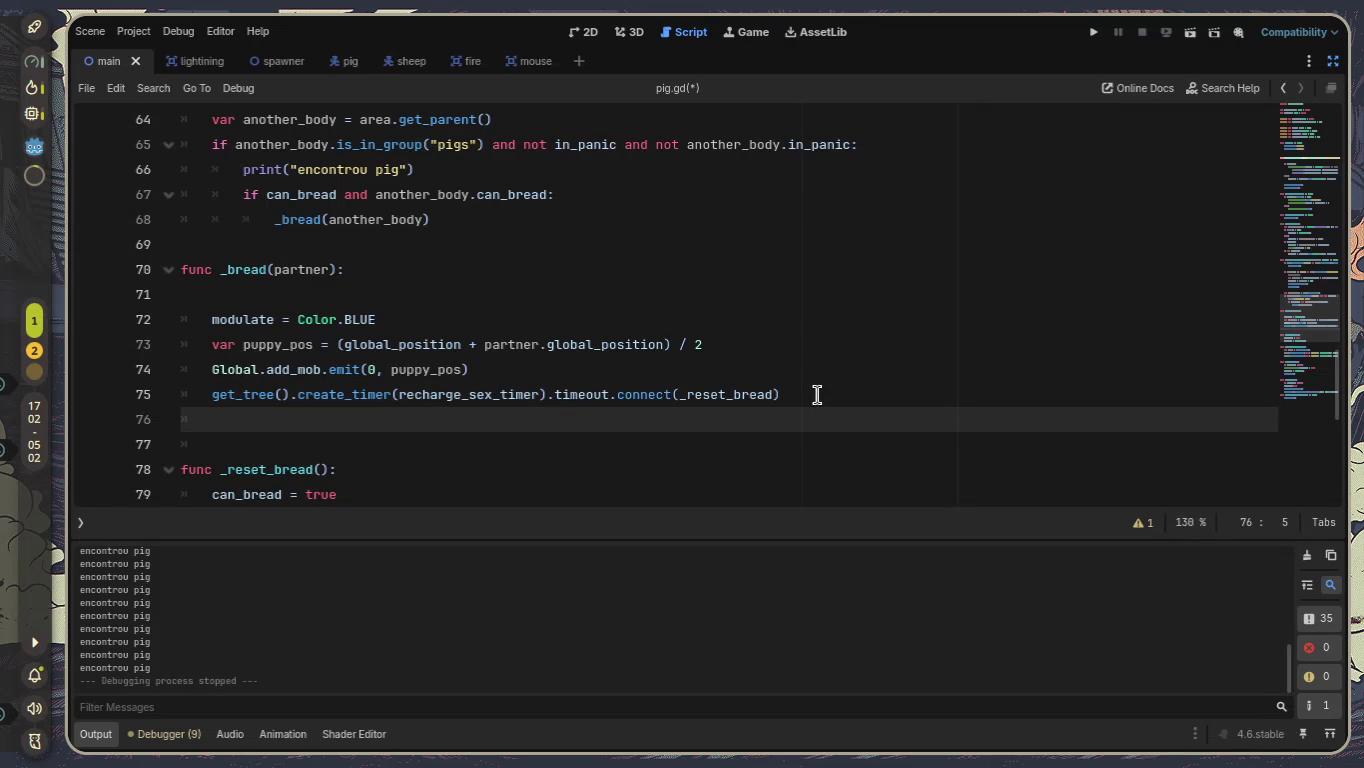
key("ctrl+v")
key("Up")
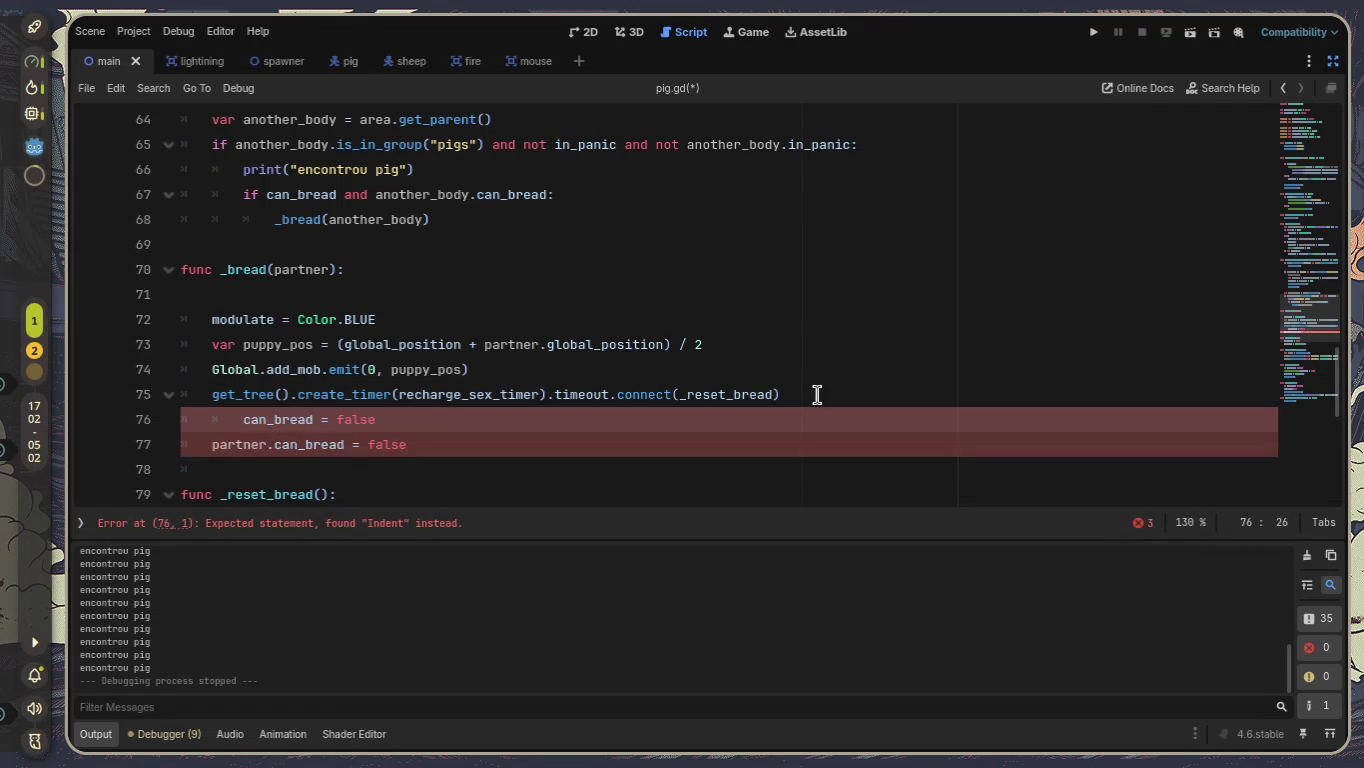
key("BackSpace")
key("Up")
key("Up")
key("Up")
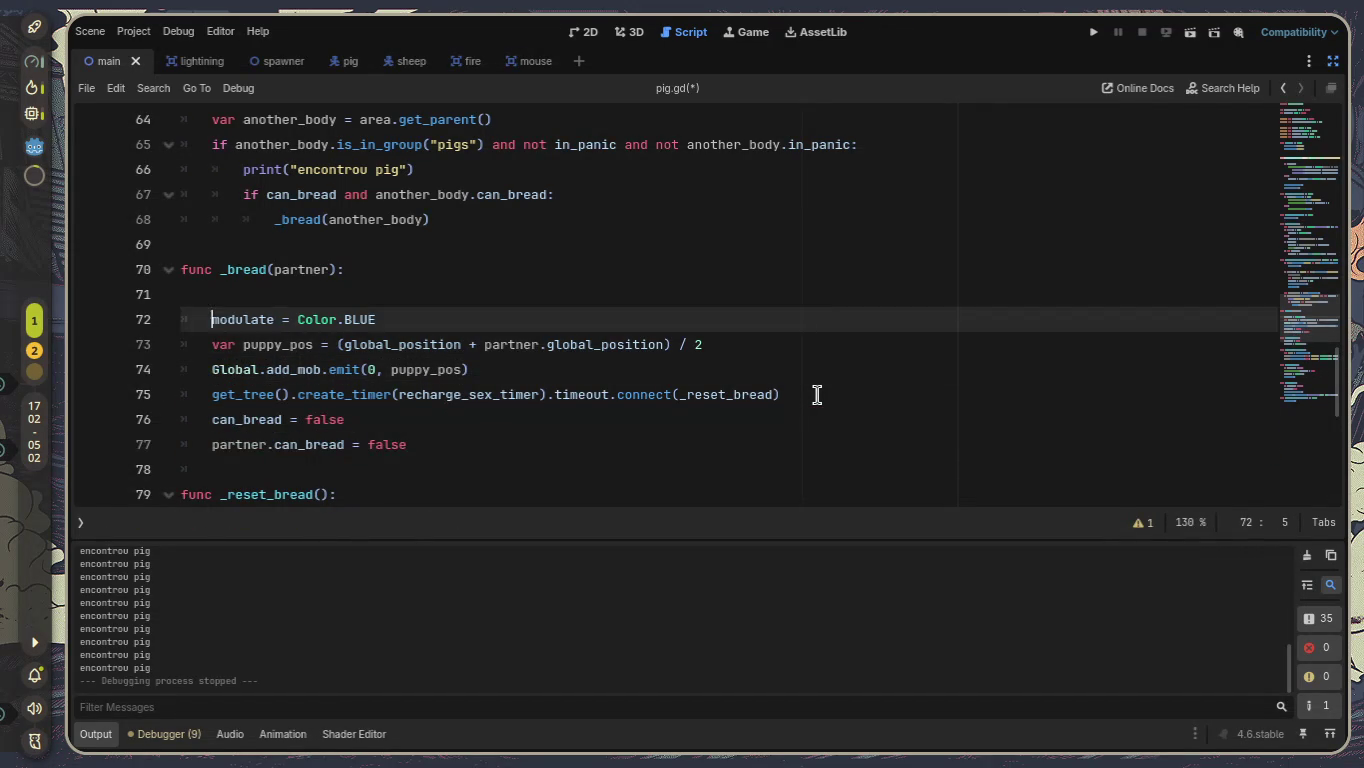
key("BackSpace")
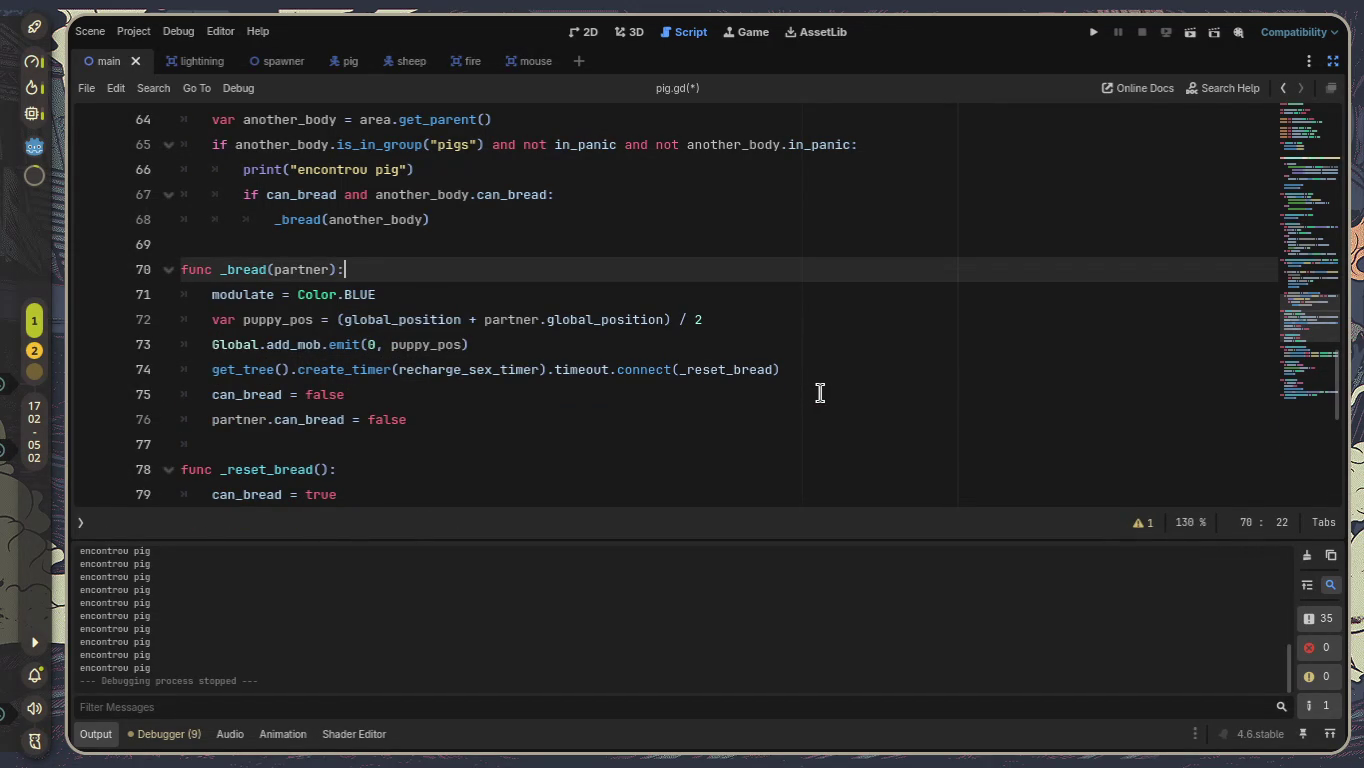
Add a blank line before the resets, save pig.gd, and run the game with F5.
left_click(829, 352)
key("Return")
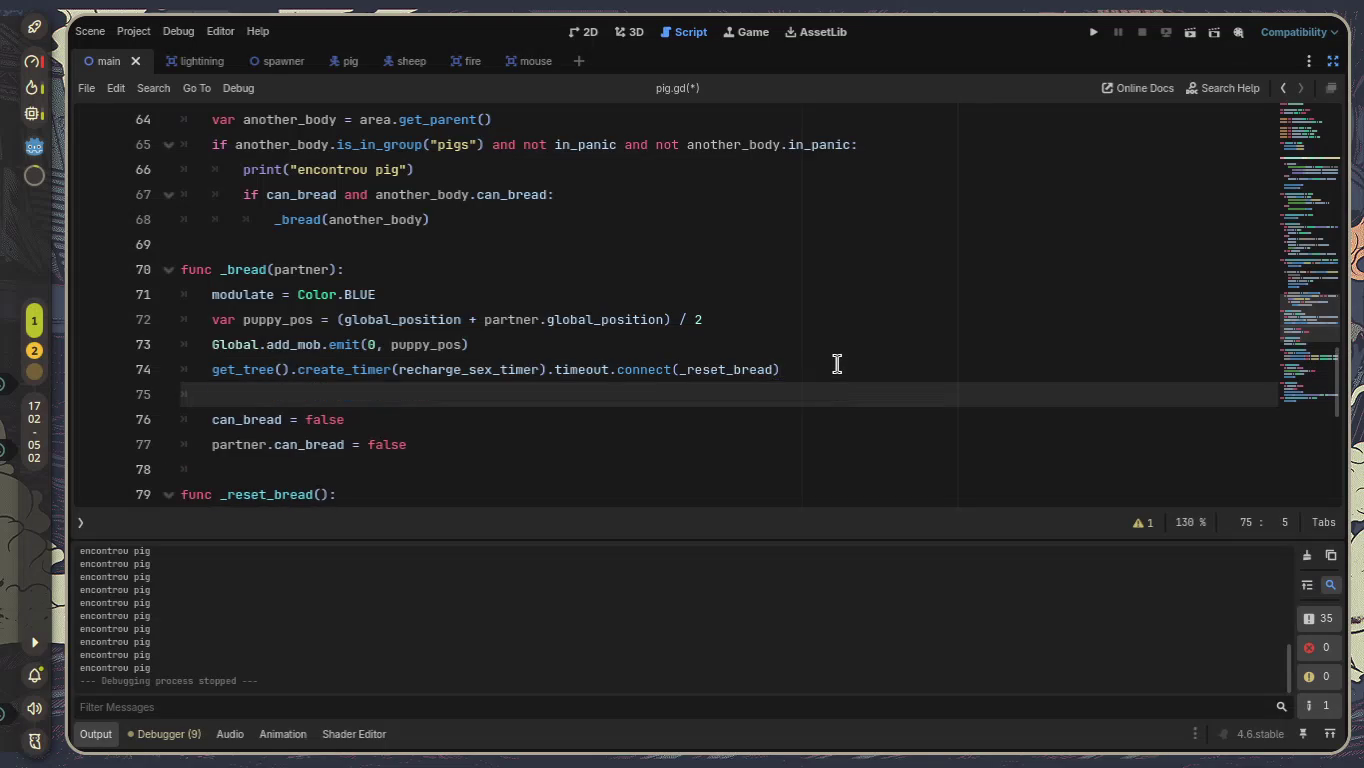
key("ctrl+s")
key("F5")
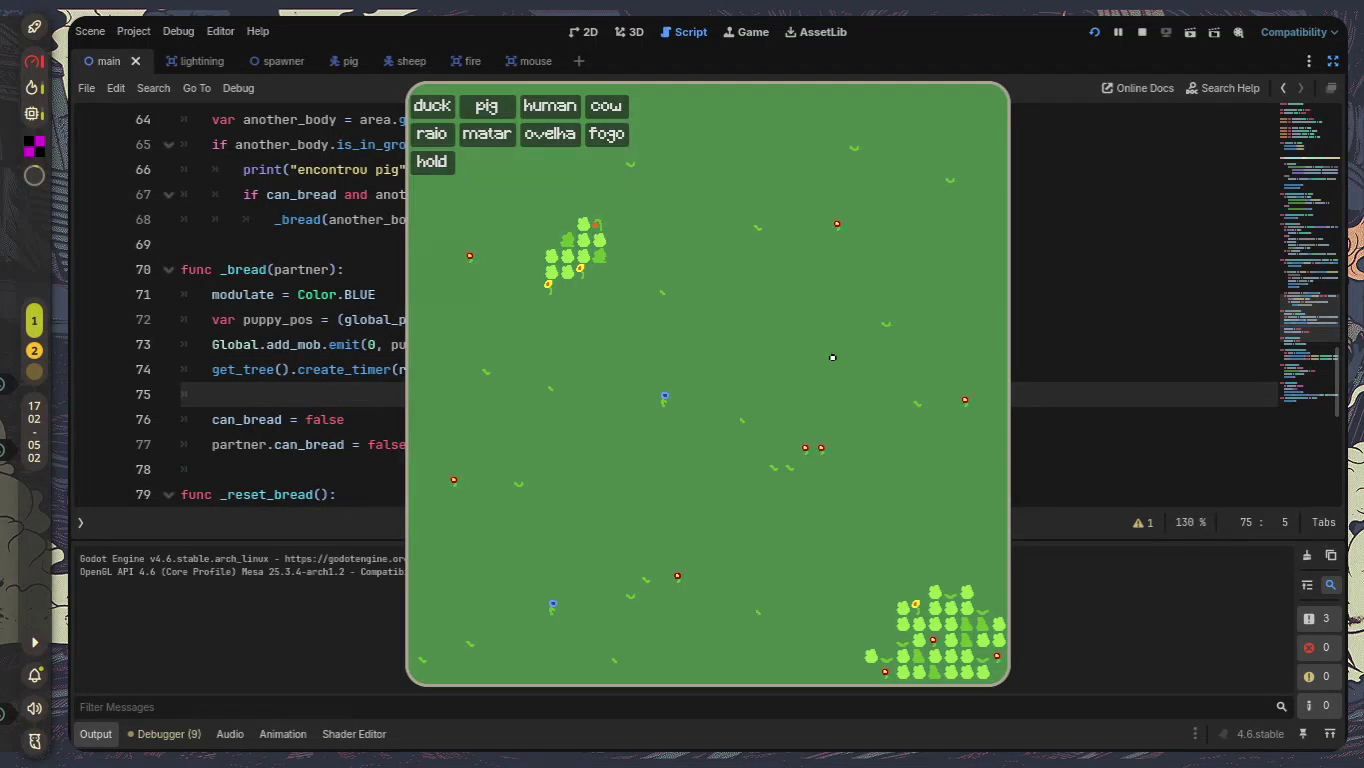
Spawn twelve more pigs in the running game, then stop it with F8.
left_click(489, 107)
left_click(490, 108)
left_click(491, 108)
left_click(490, 107)
left_click(490, 108)
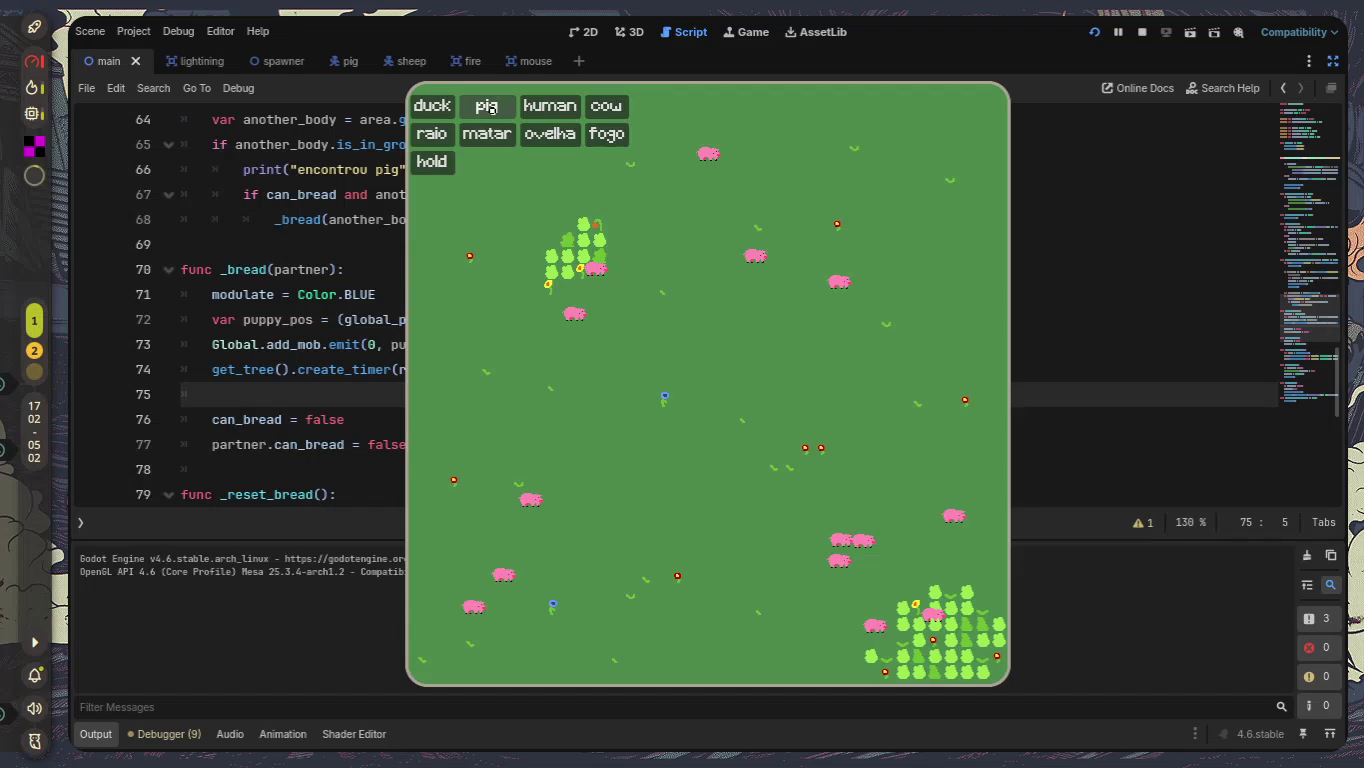
left_click(490, 107)
left_click(491, 108)
left_click(490, 108)
left_click(491, 107)
left_click(491, 107)
left_click(490, 108)
left_click(490, 108)
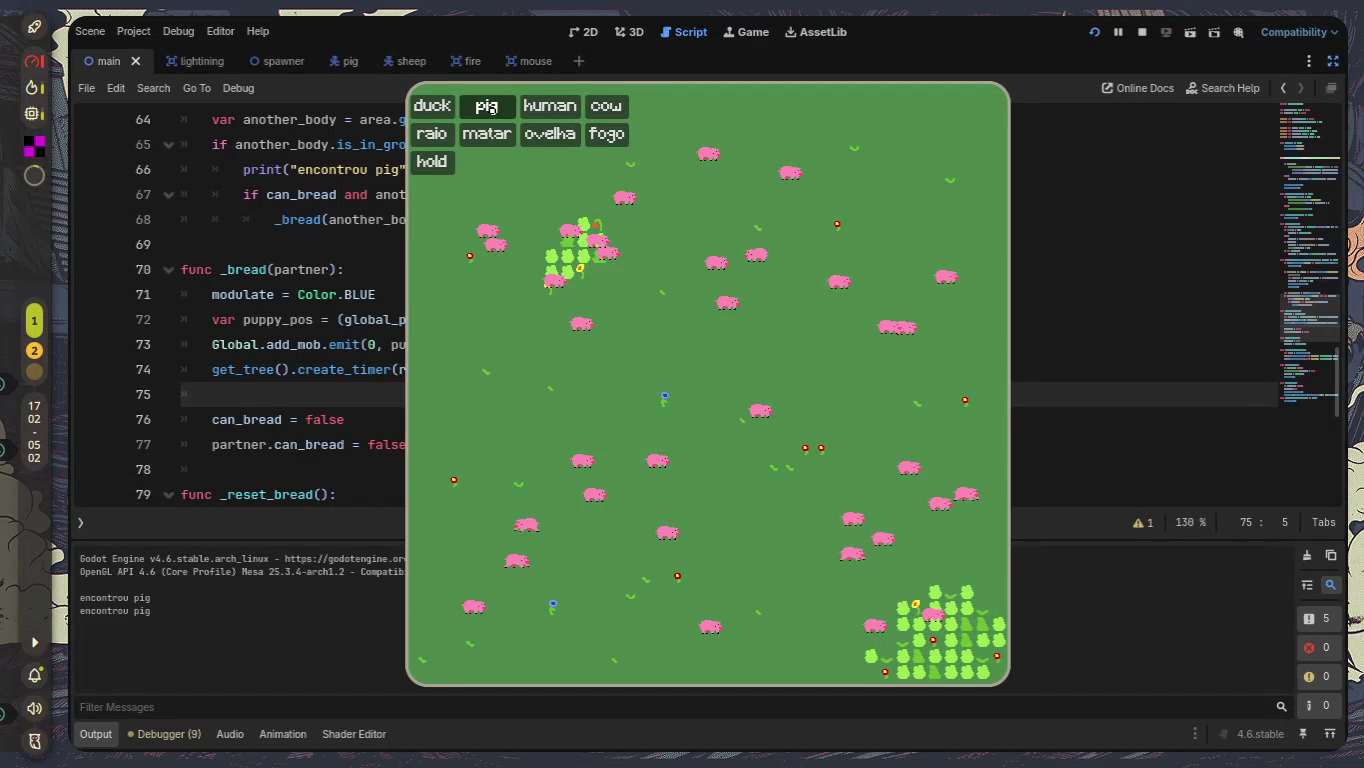
left_click(490, 108)
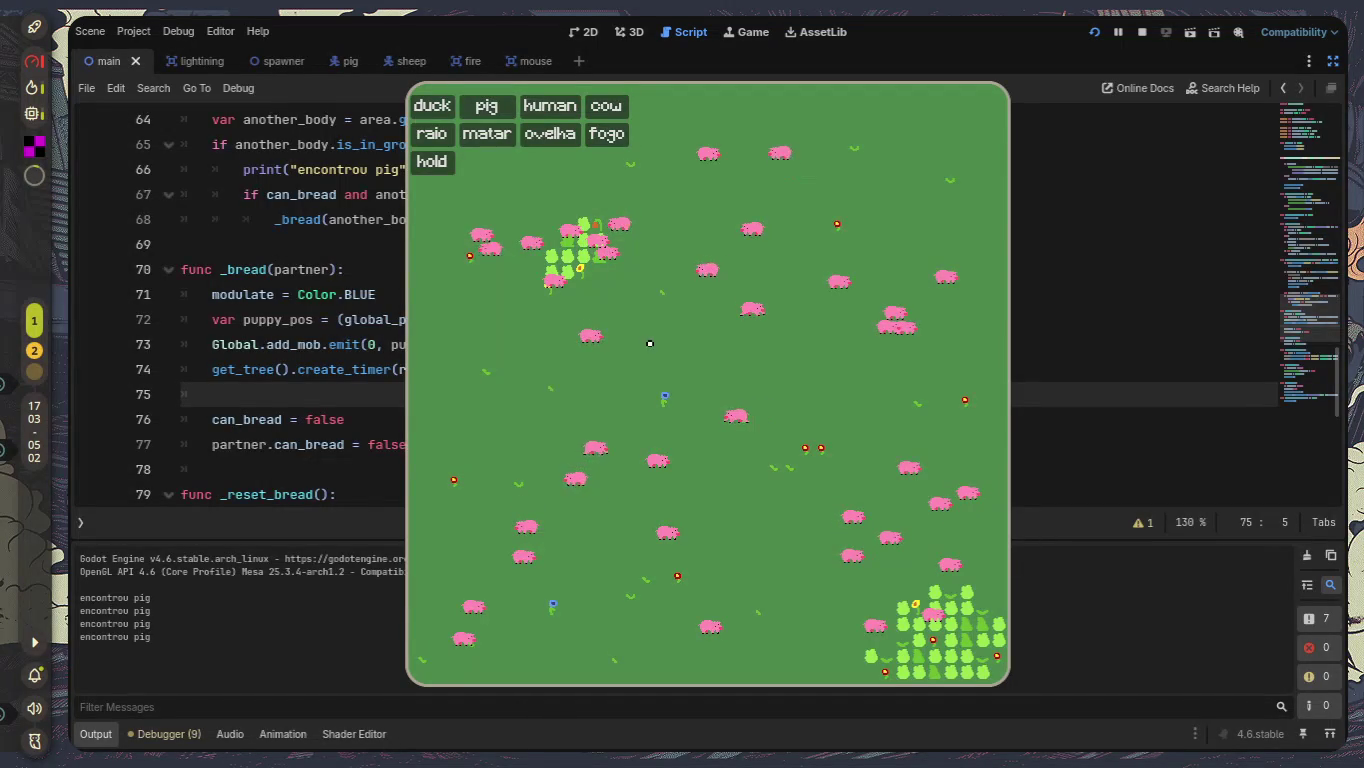
key("F8")
scroll(650, 368, "up", 12)
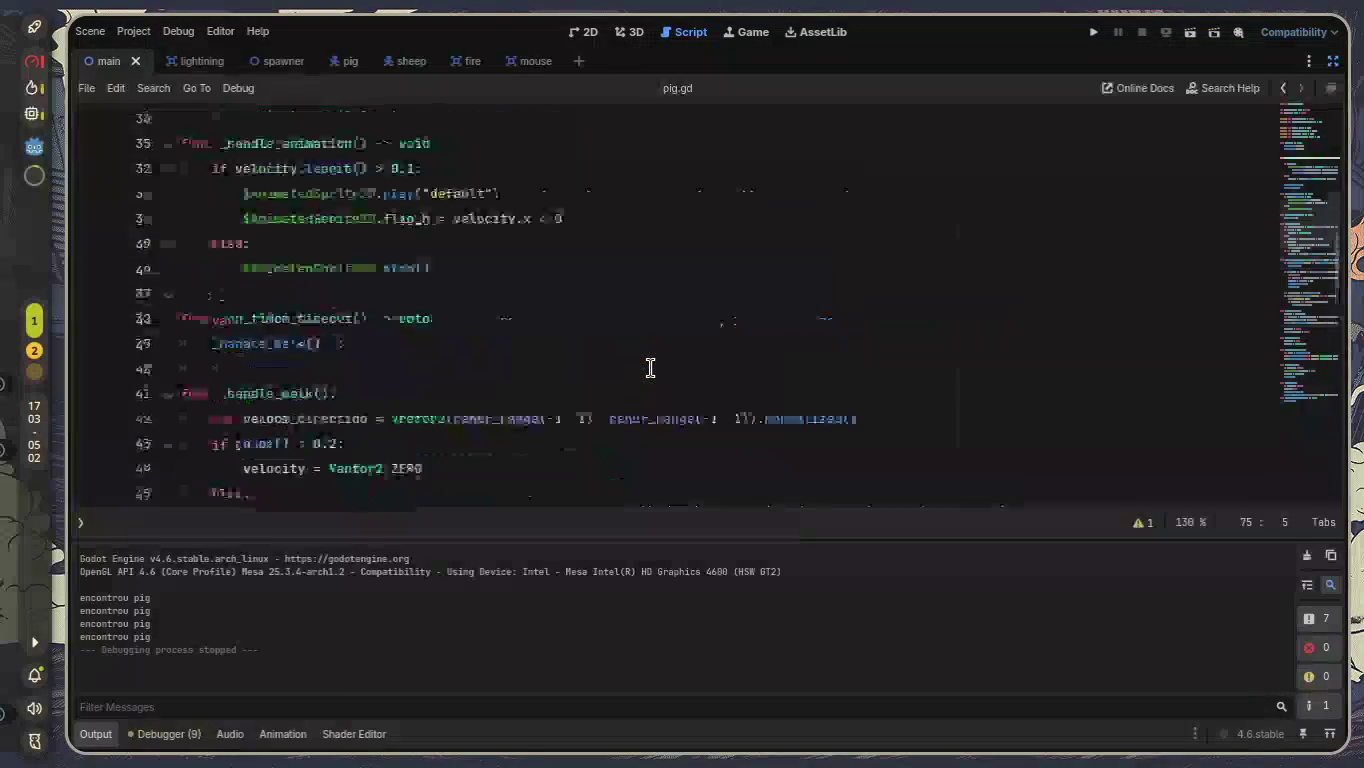
Delete the extra blank line between _ready and _physics_process.
scroll(650, 368, "down", 3)
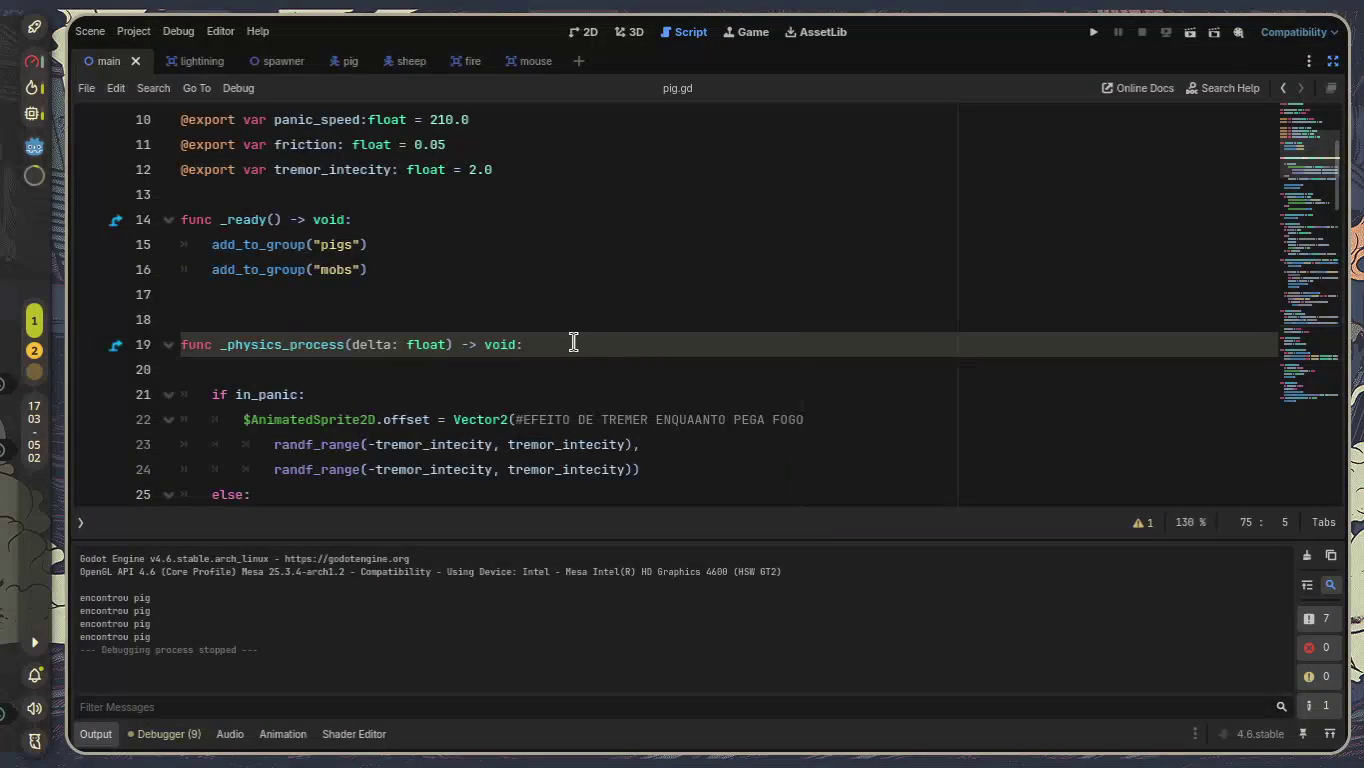
left_click_drag(406, 290, 90, 218)
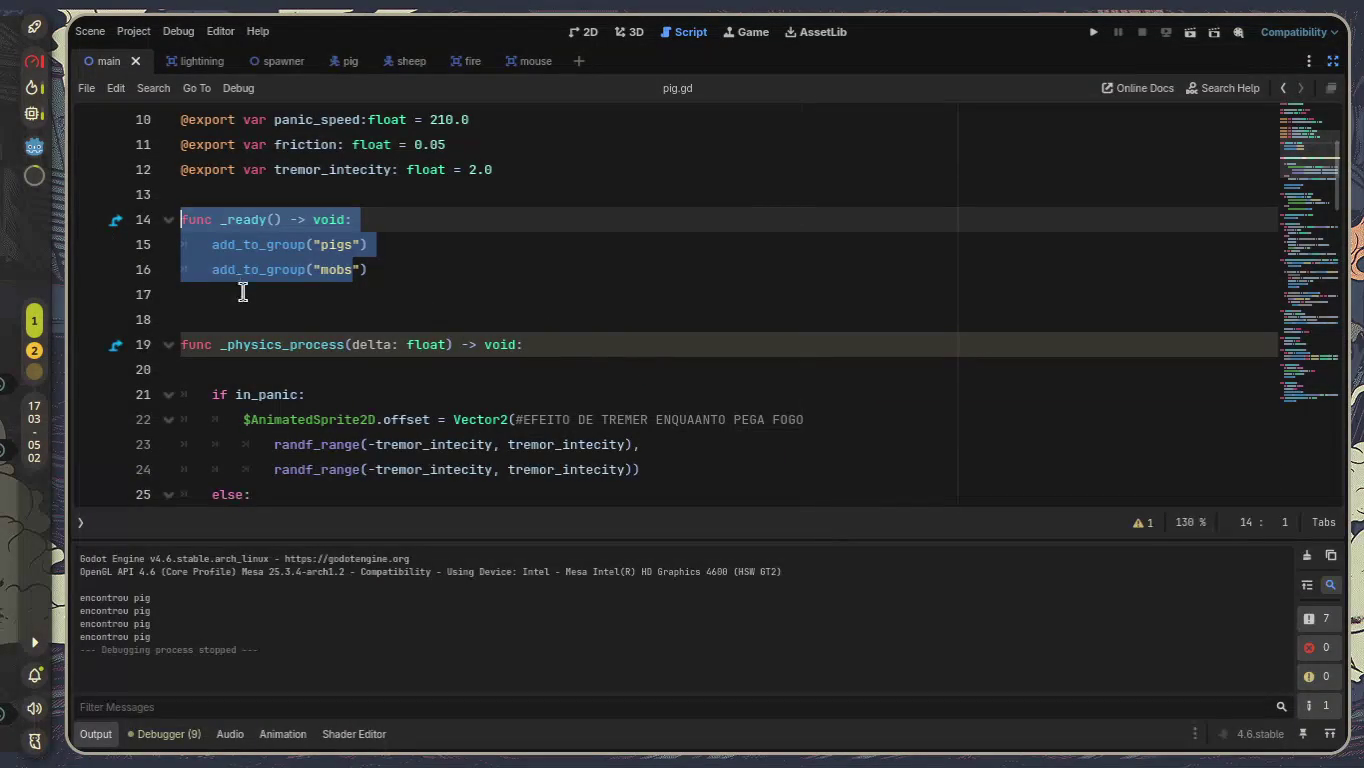
left_click(258, 319)
key("BackSpace")
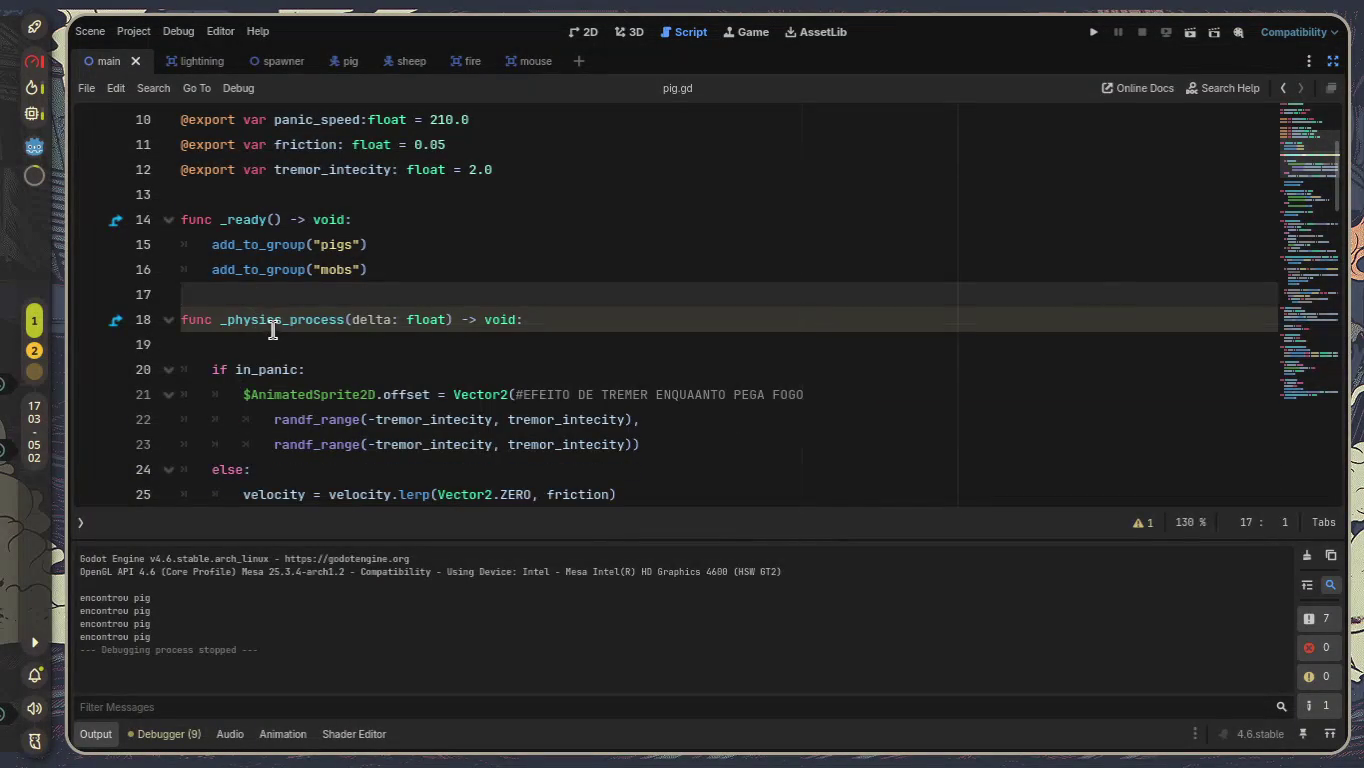
left_click(250, 341)
key("BackSpace")
scroll(326, 350, "down", 3)
scroll(326, 349, "up", 6)
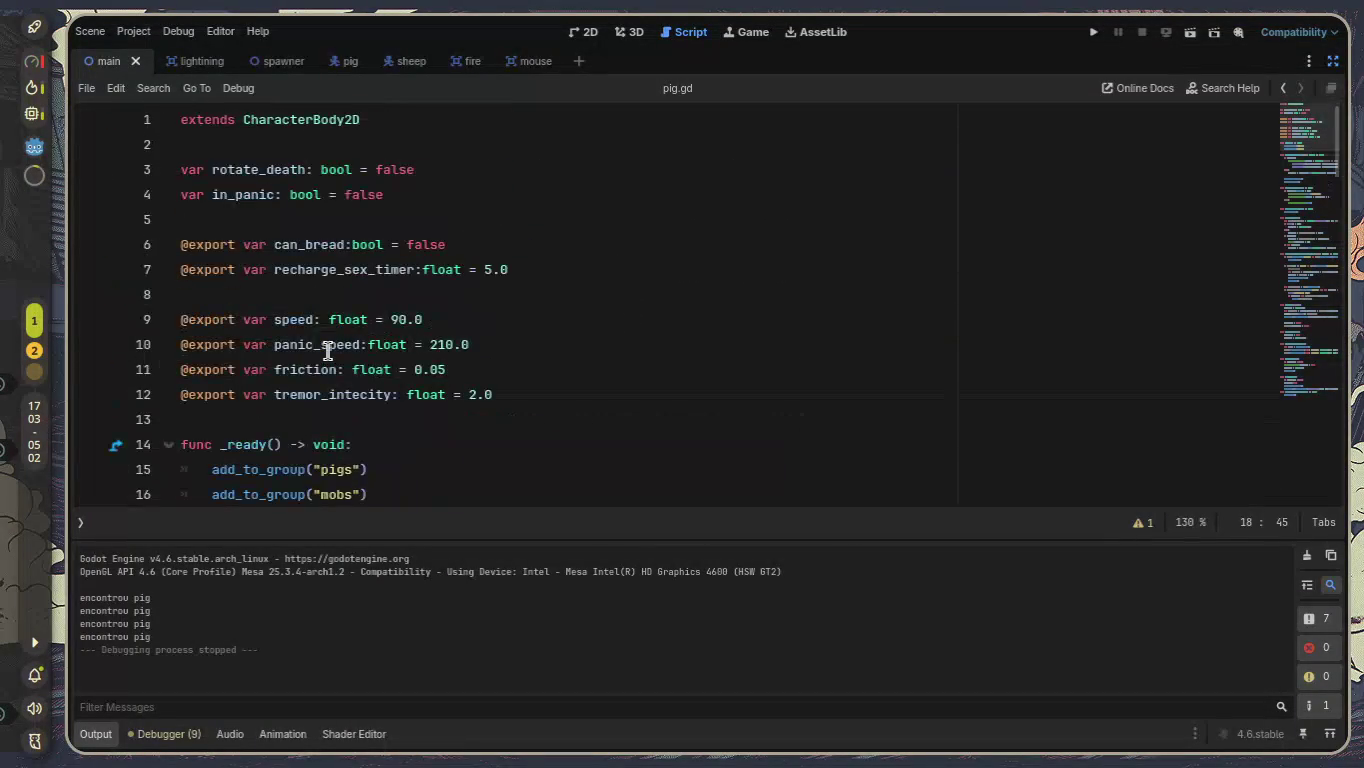
Replace can_bread's false value with null and remove its bool type.
left_click(408, 244)
left_click(494, 251, "shift")
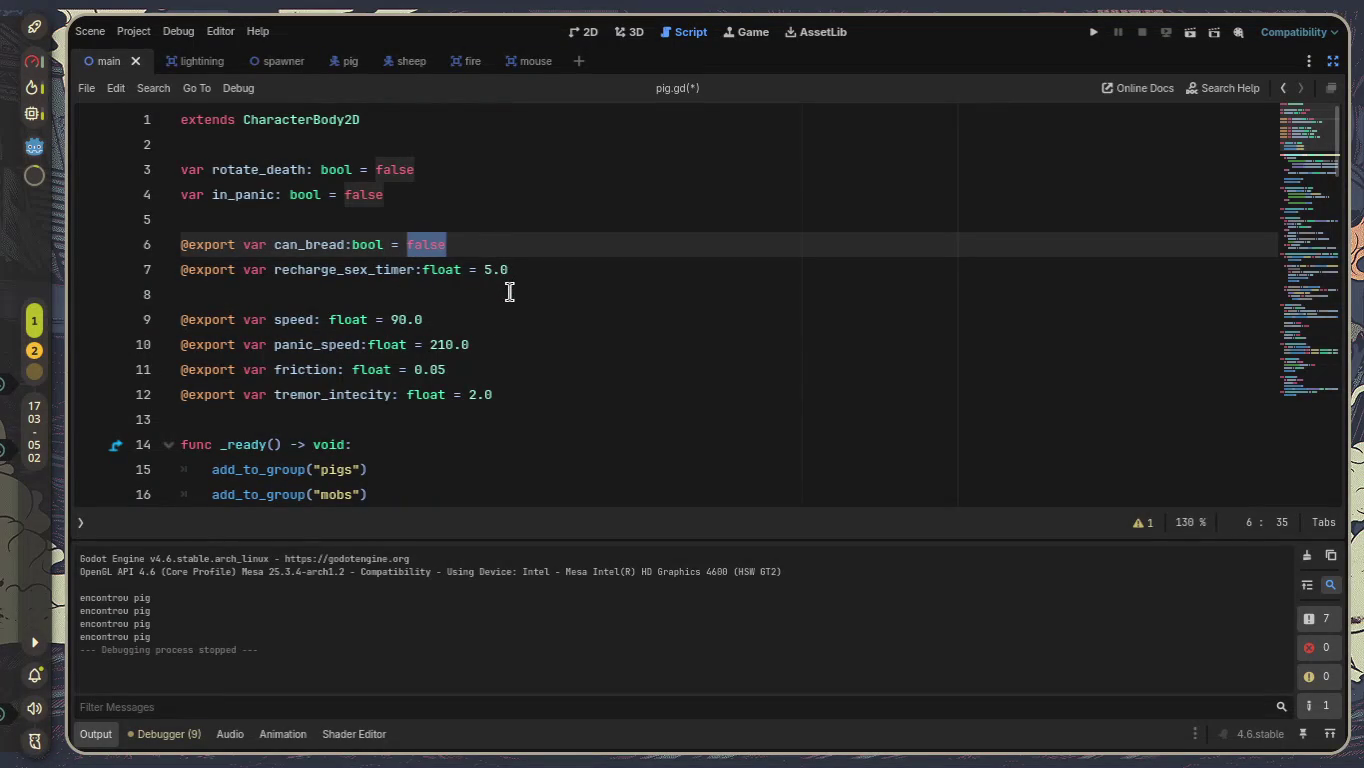
left_click(332, 230)
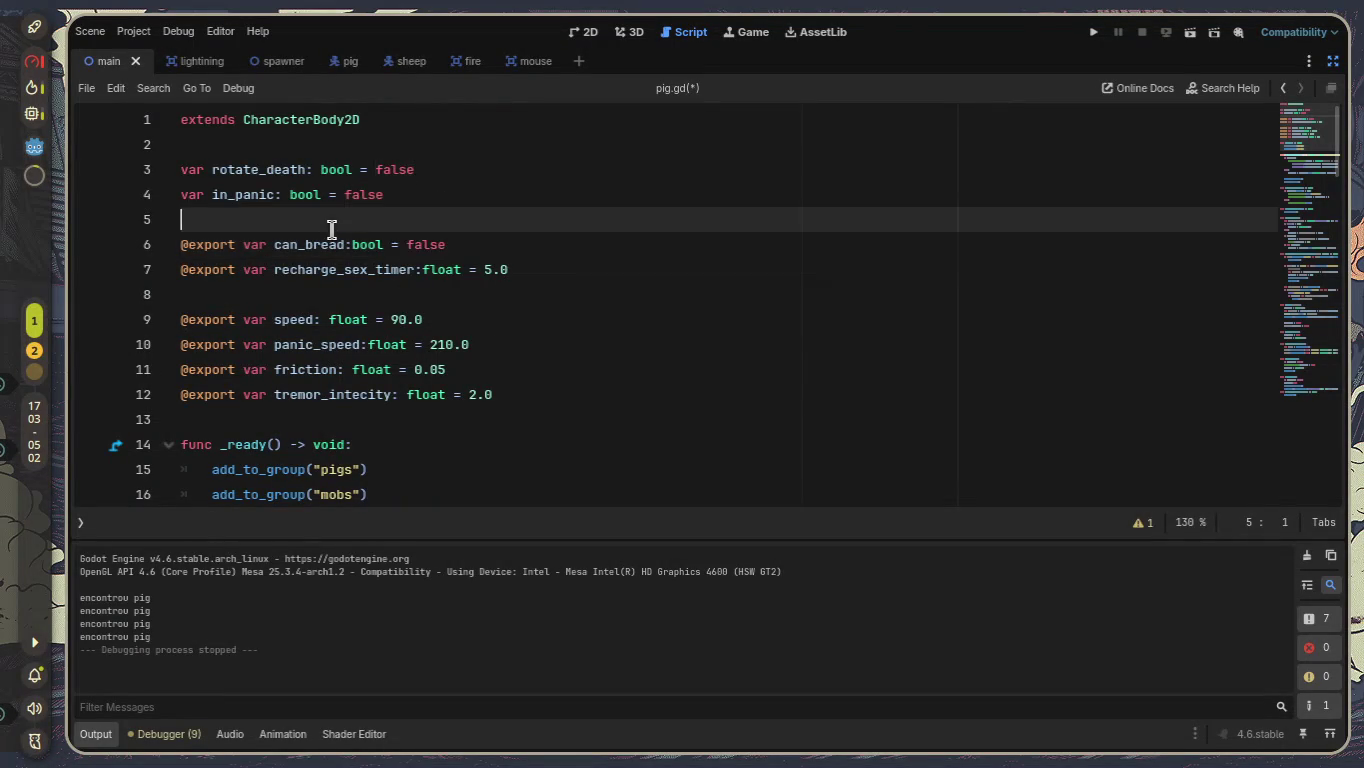
left_click_drag(486, 251, 14, 237)
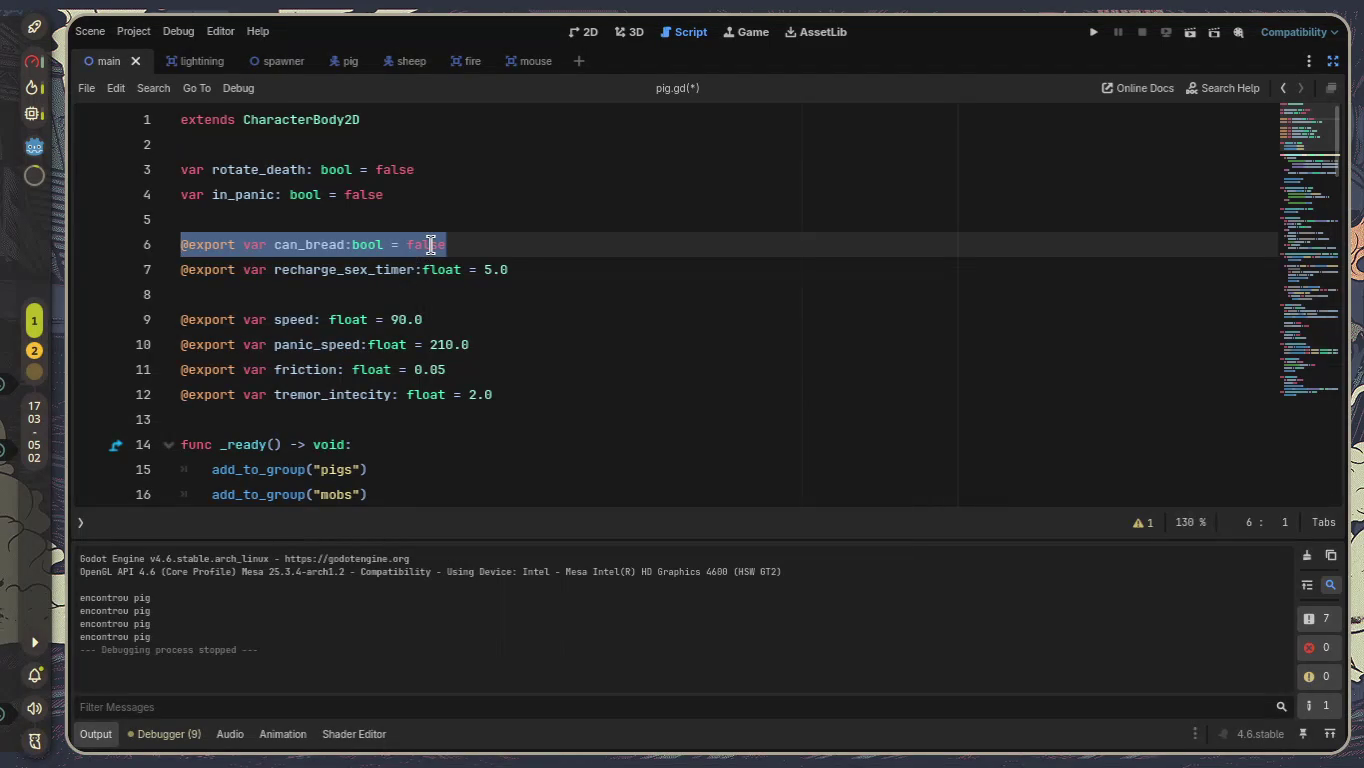
double_click(430, 244)
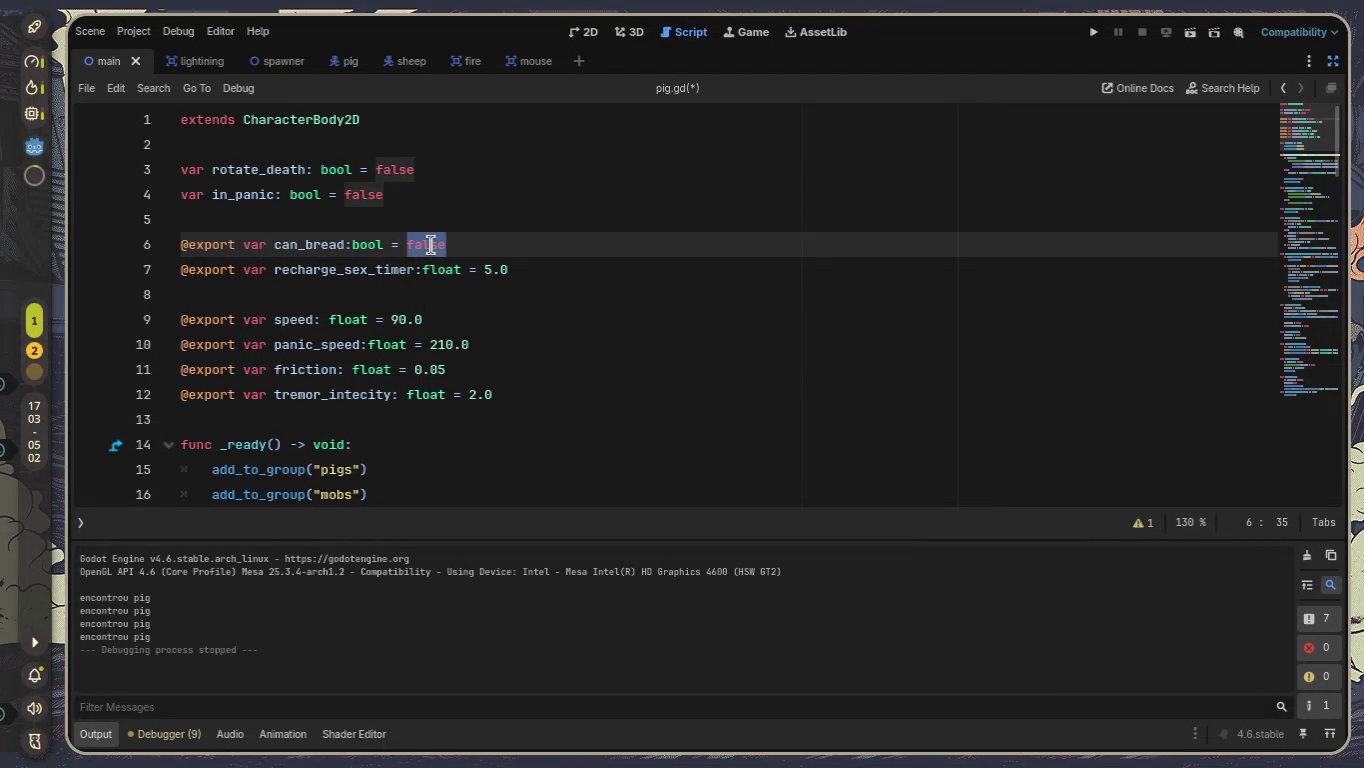
key("BackSpace")
type("null")
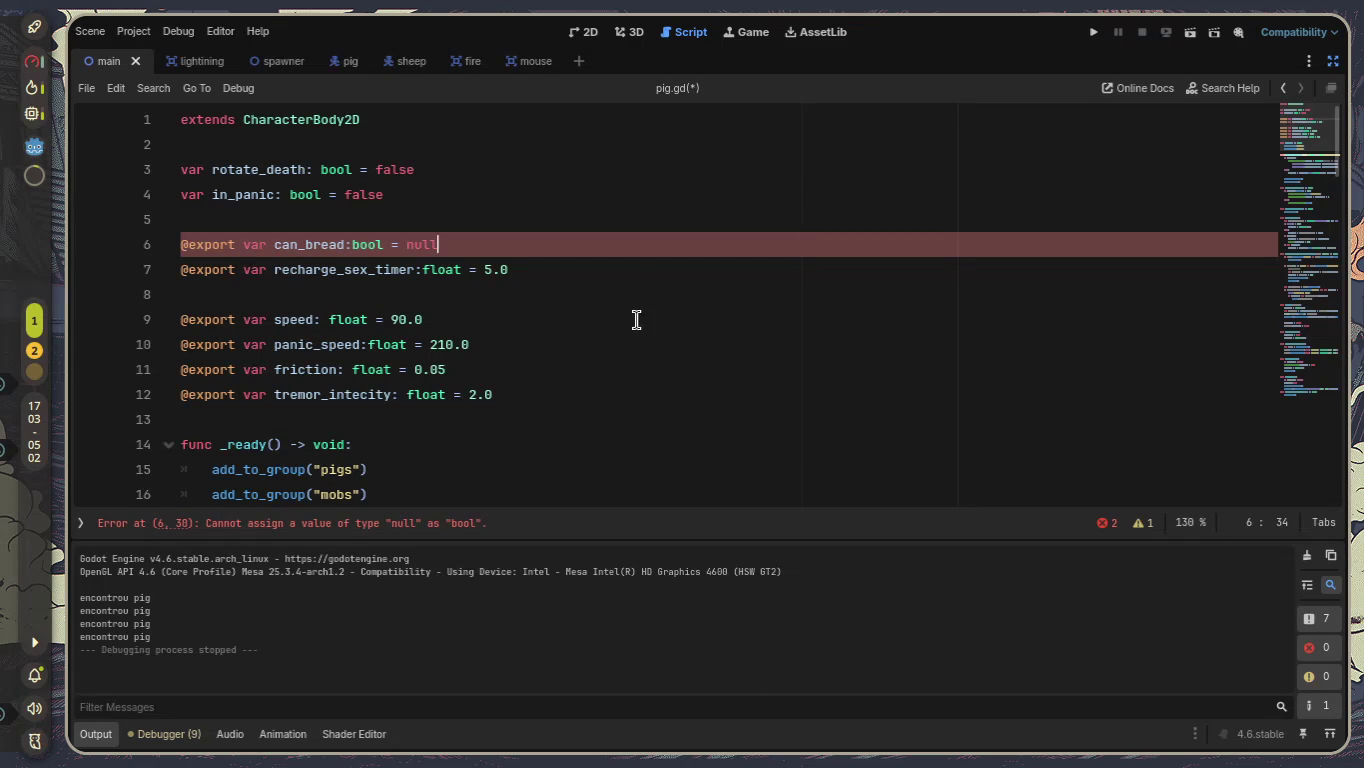
double_click(365, 244)
mouse_move(365, 244)
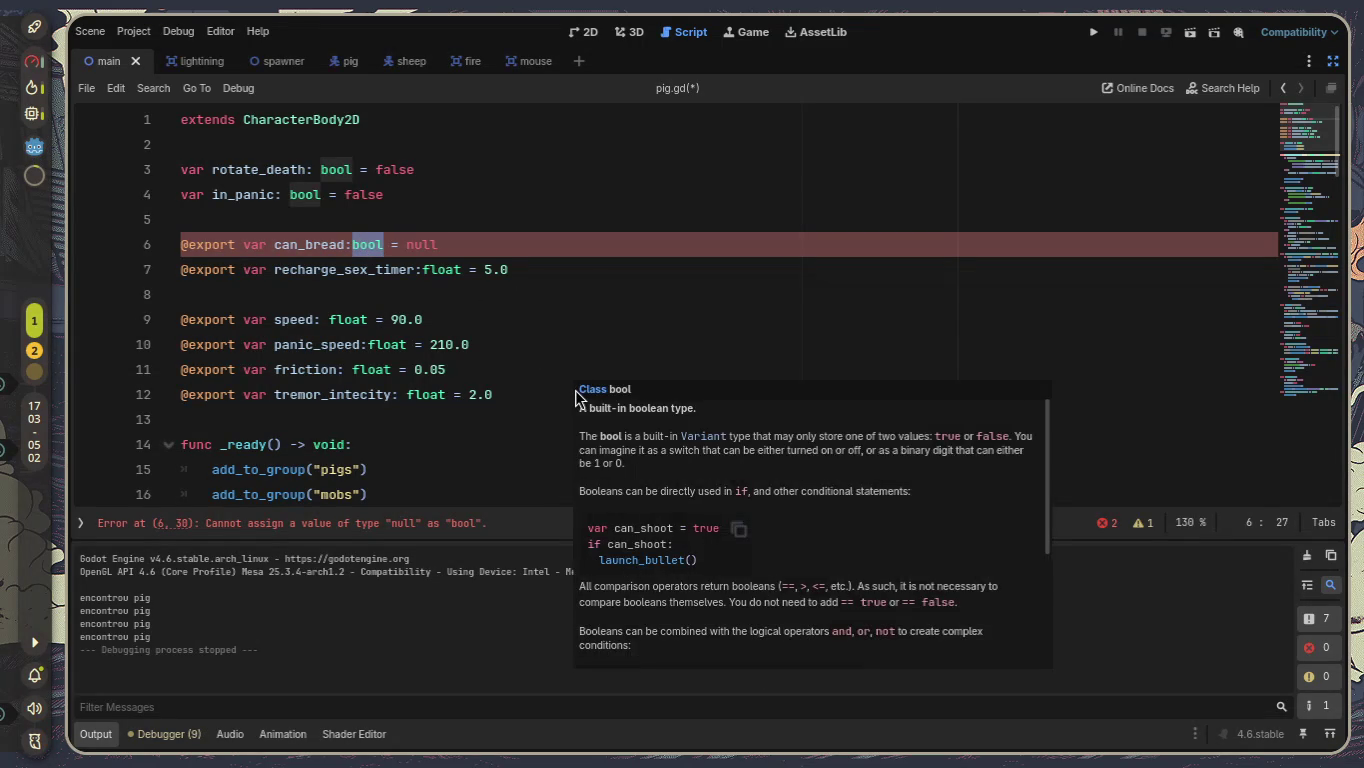
key("BackSpace")
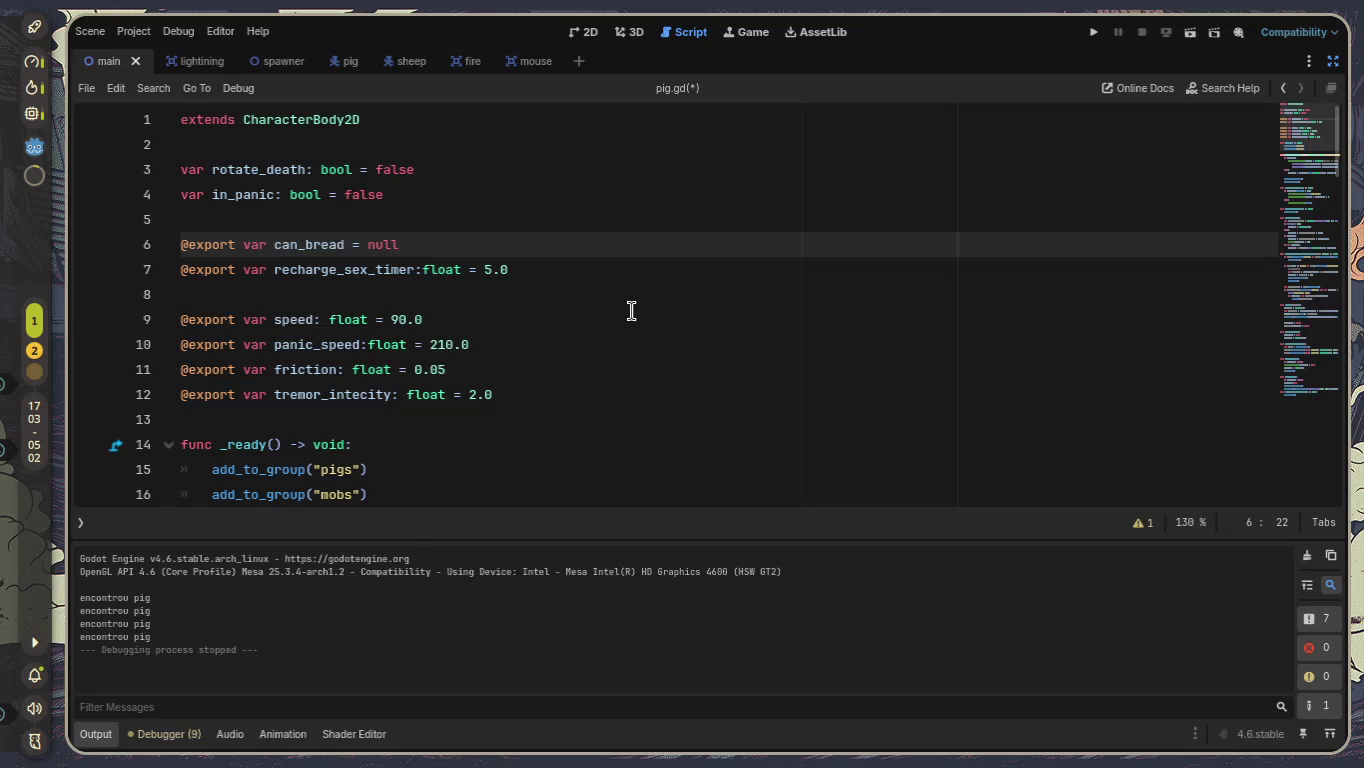
Change can_bread's default to true and run the current scene.
double_click(382, 242)
type("true")
left_click(1191, 34)
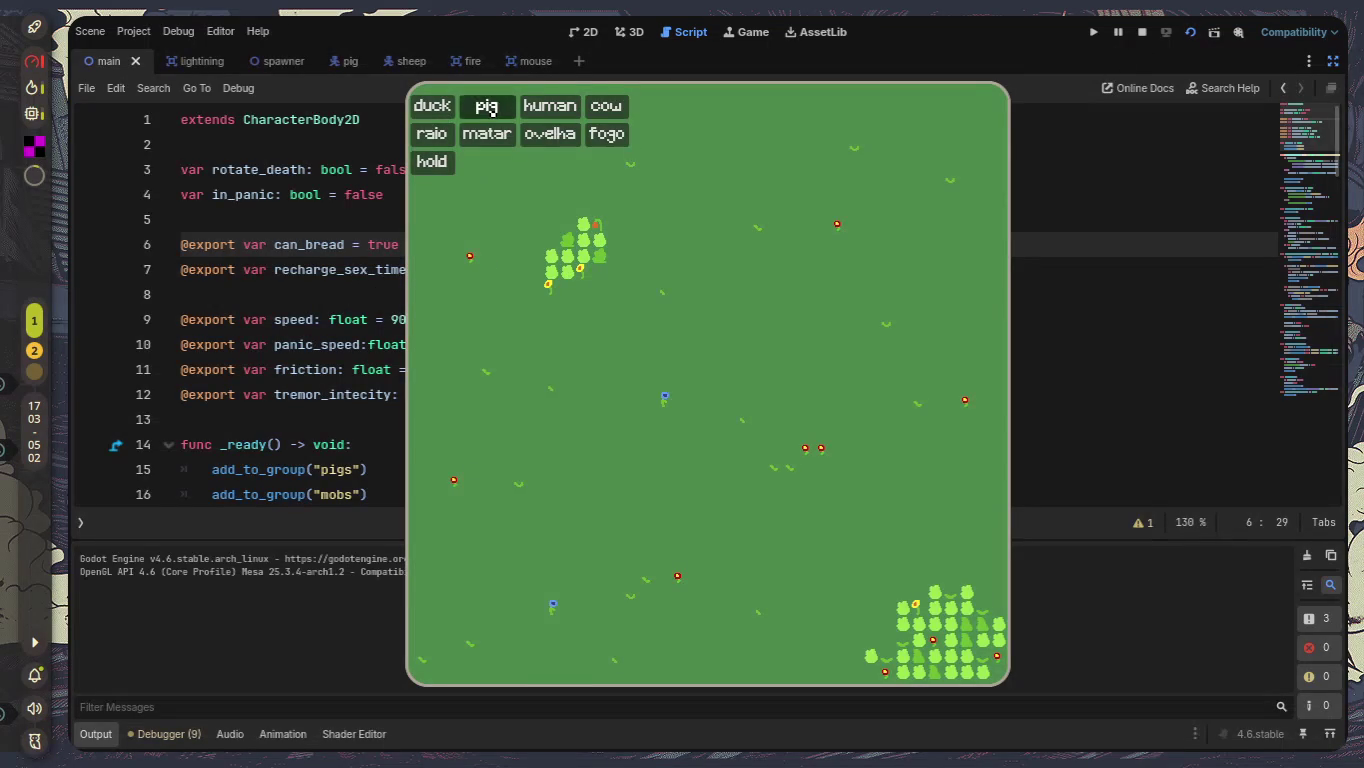
Spawn seven pigs, watch them meet and breed, then stop the game with F8.
left_click(487, 106)
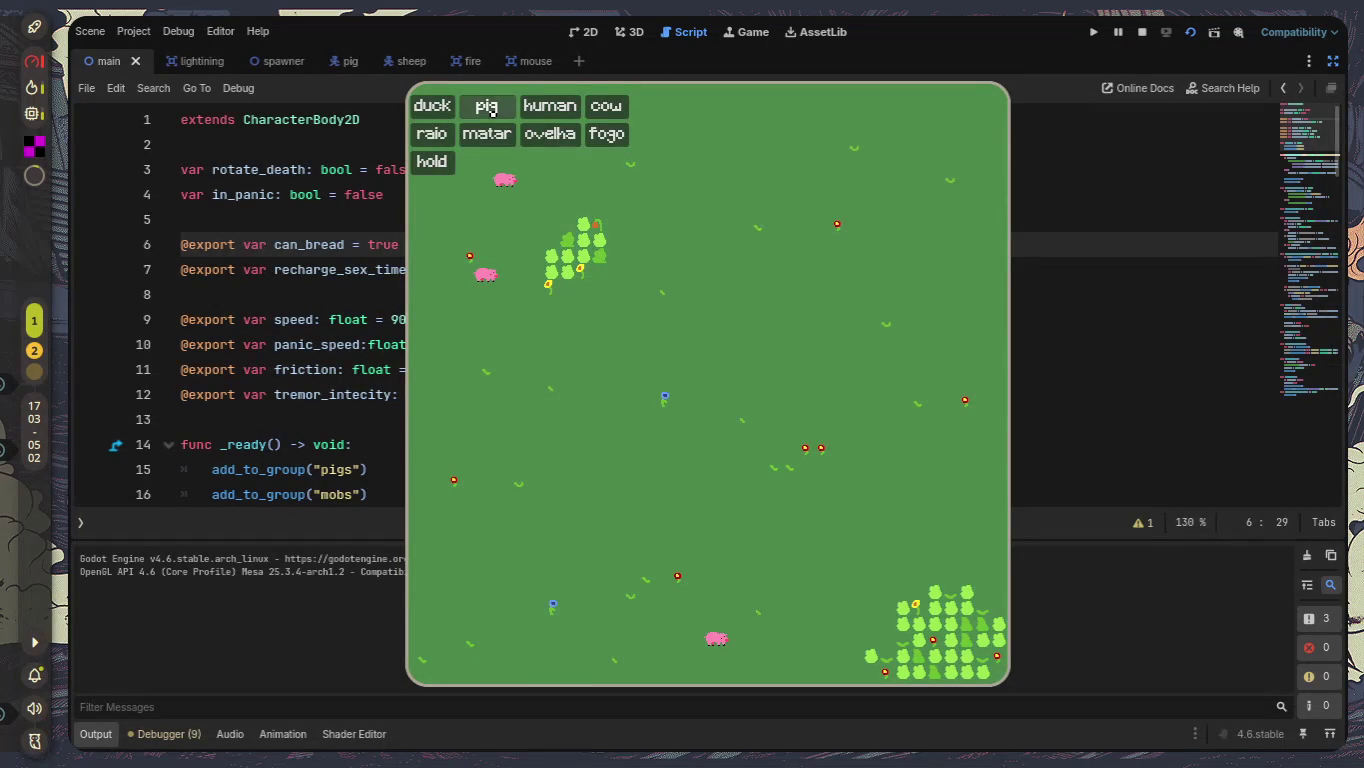
left_click(488, 106)
left_click(491, 107)
left_click(491, 108)
left_click(490, 107)
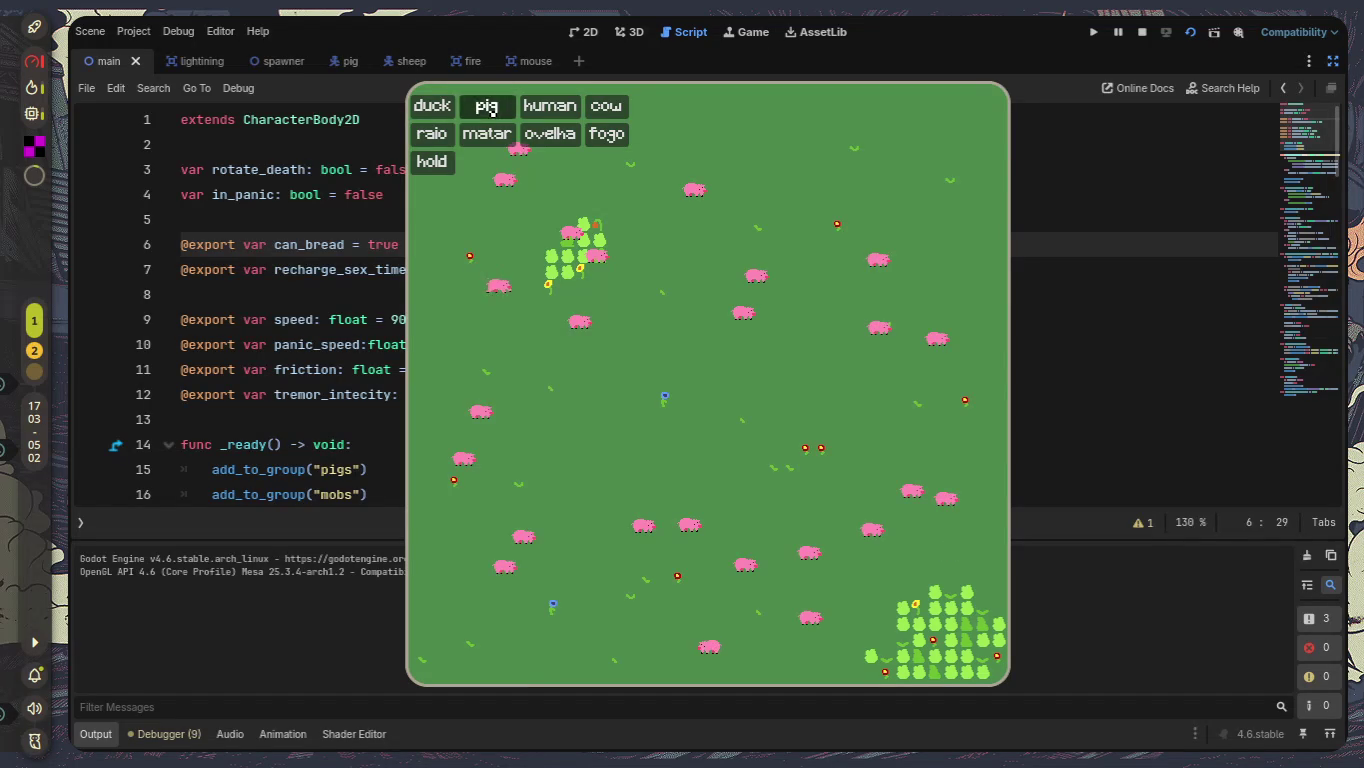
left_click(489, 107)
left_click(489, 108)
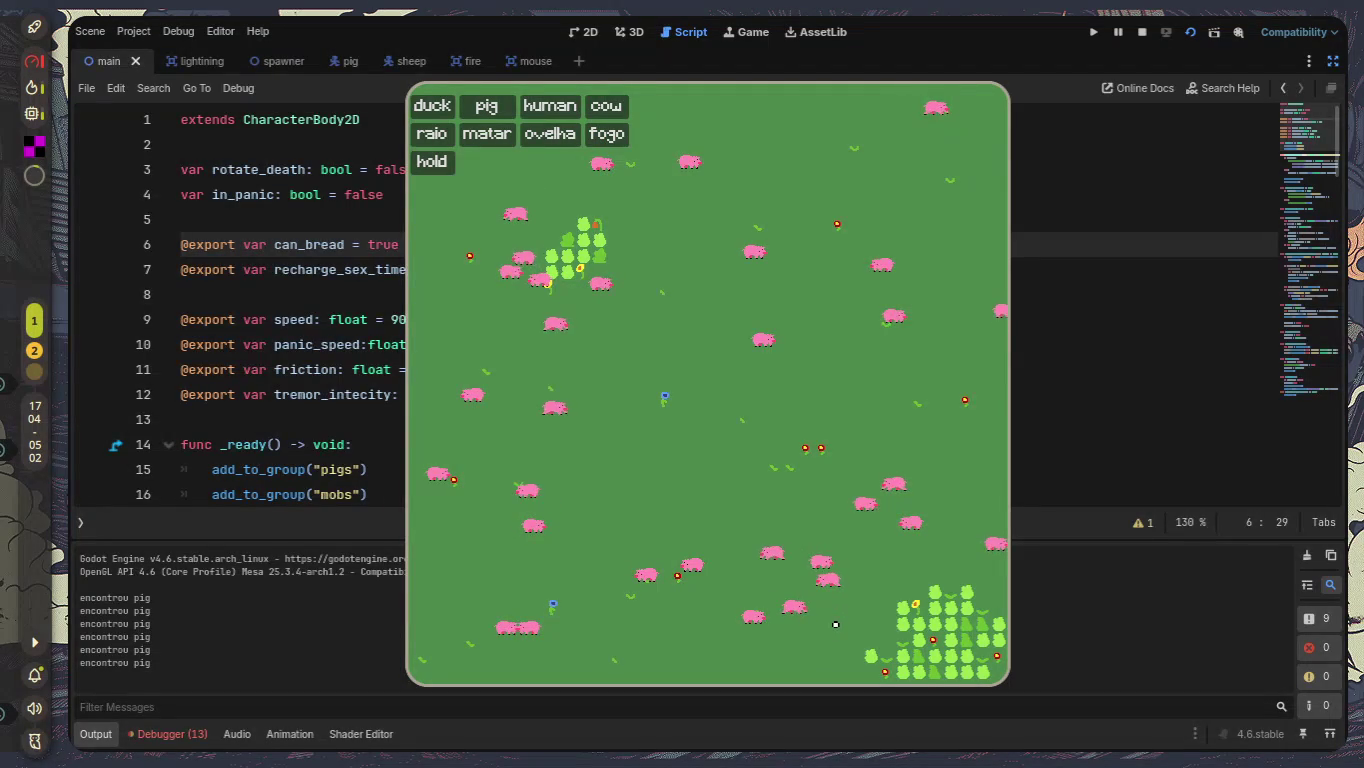
left_click(889, 281)
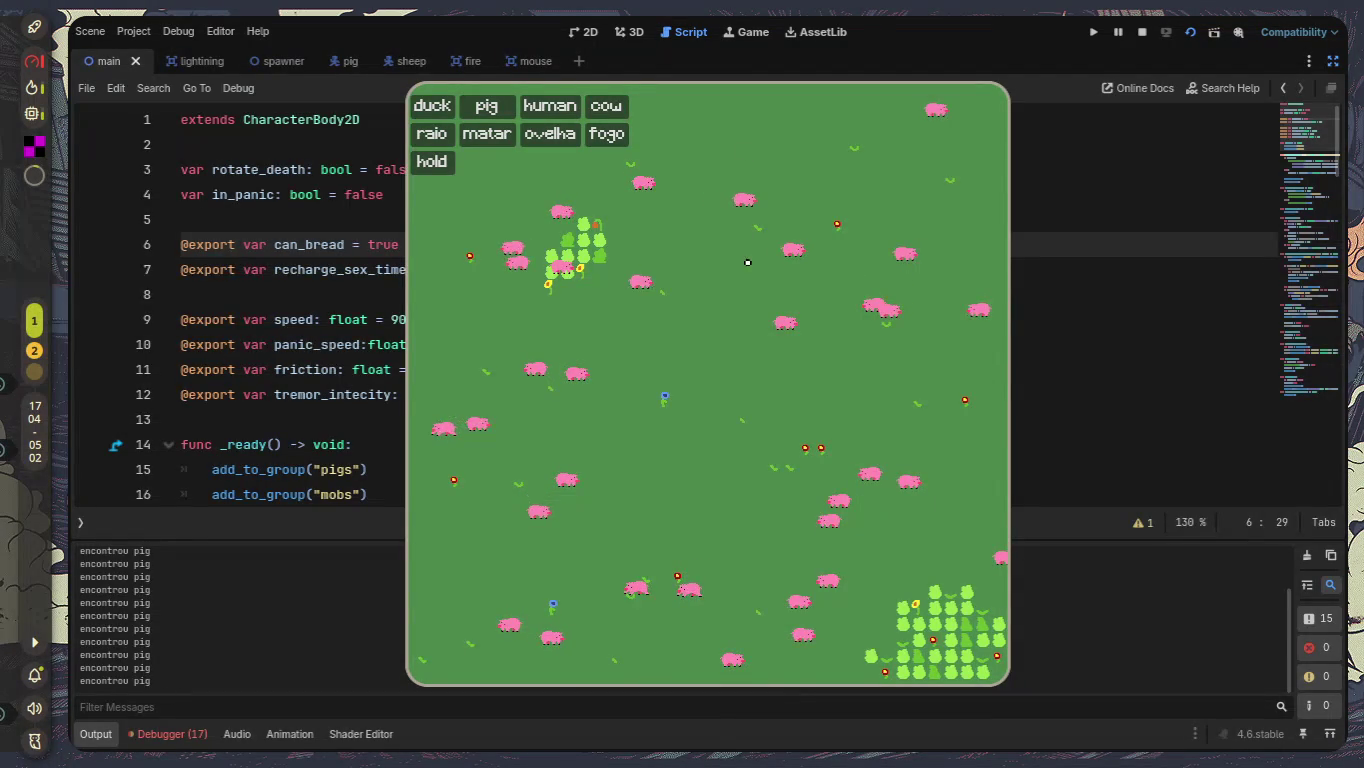
key("F8")
scroll(521, 329, "down", 3)
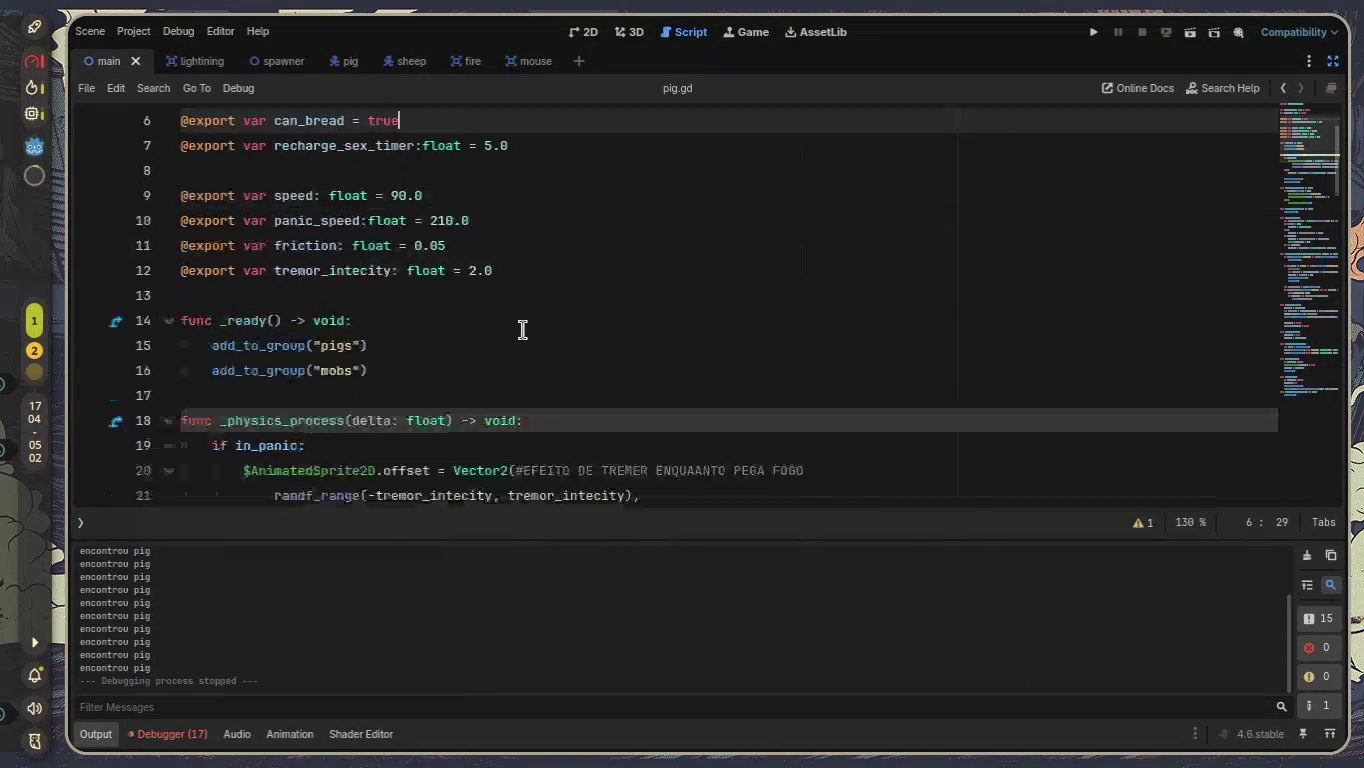
Add print("porco nasceu!!") at the start of _ready and show the Debugger's Errors list.
scroll(522, 331, "down", 1)
scroll(522, 333, "up", 1)
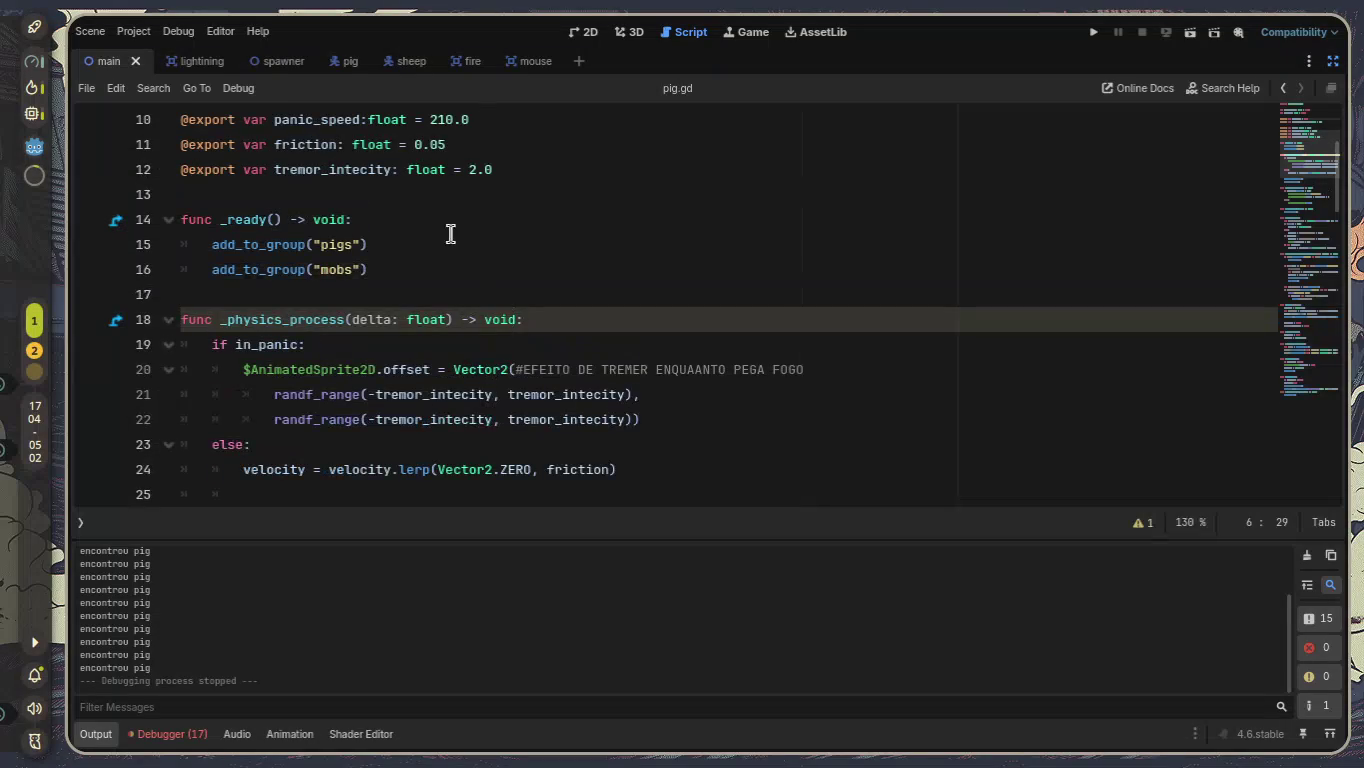
left_click(436, 217)
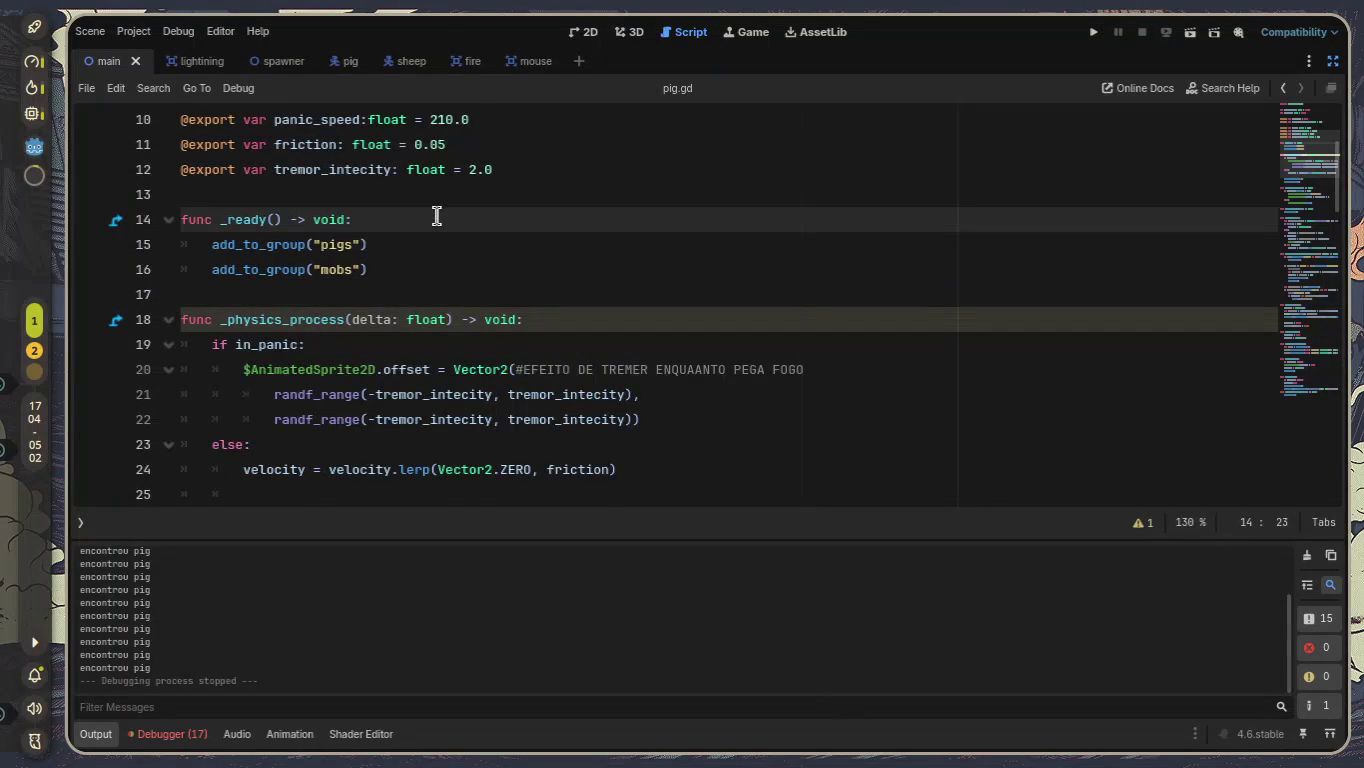
key("Return")
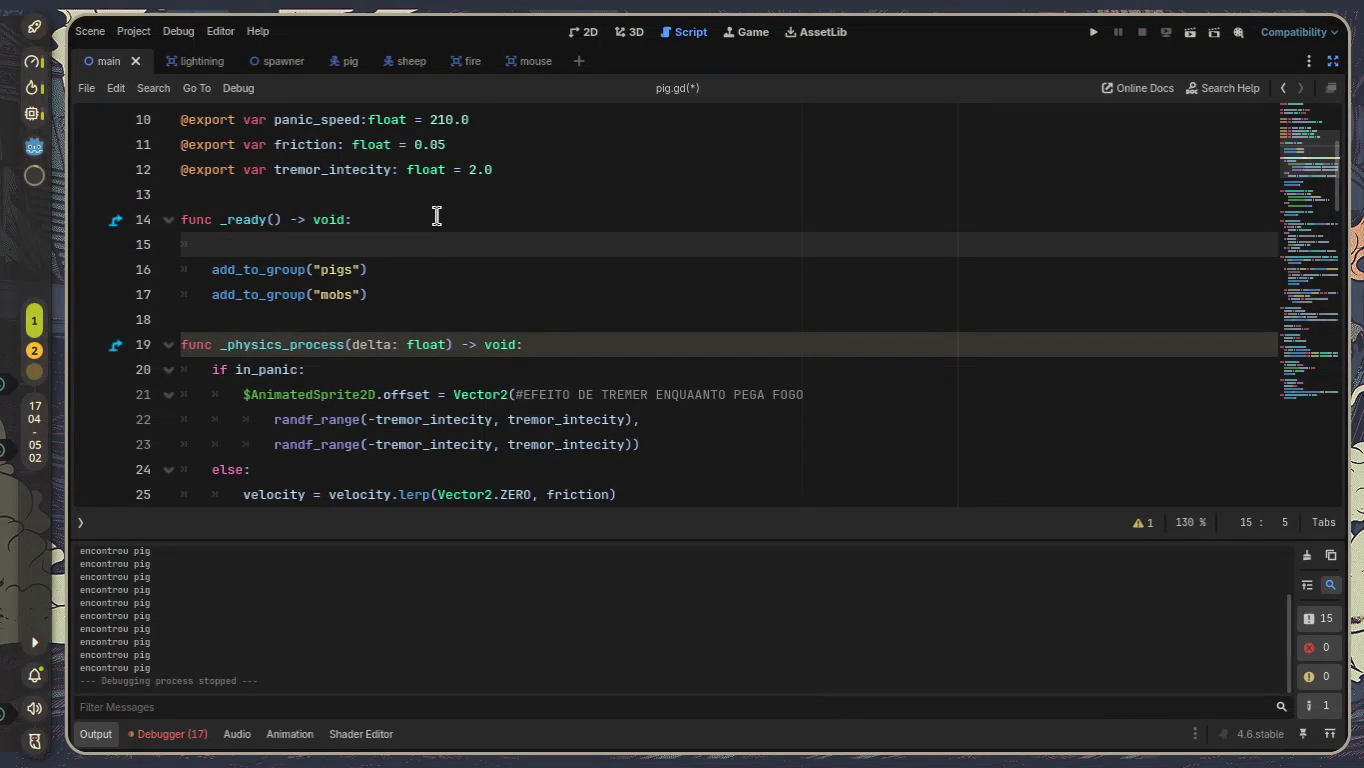
type("print(\"")
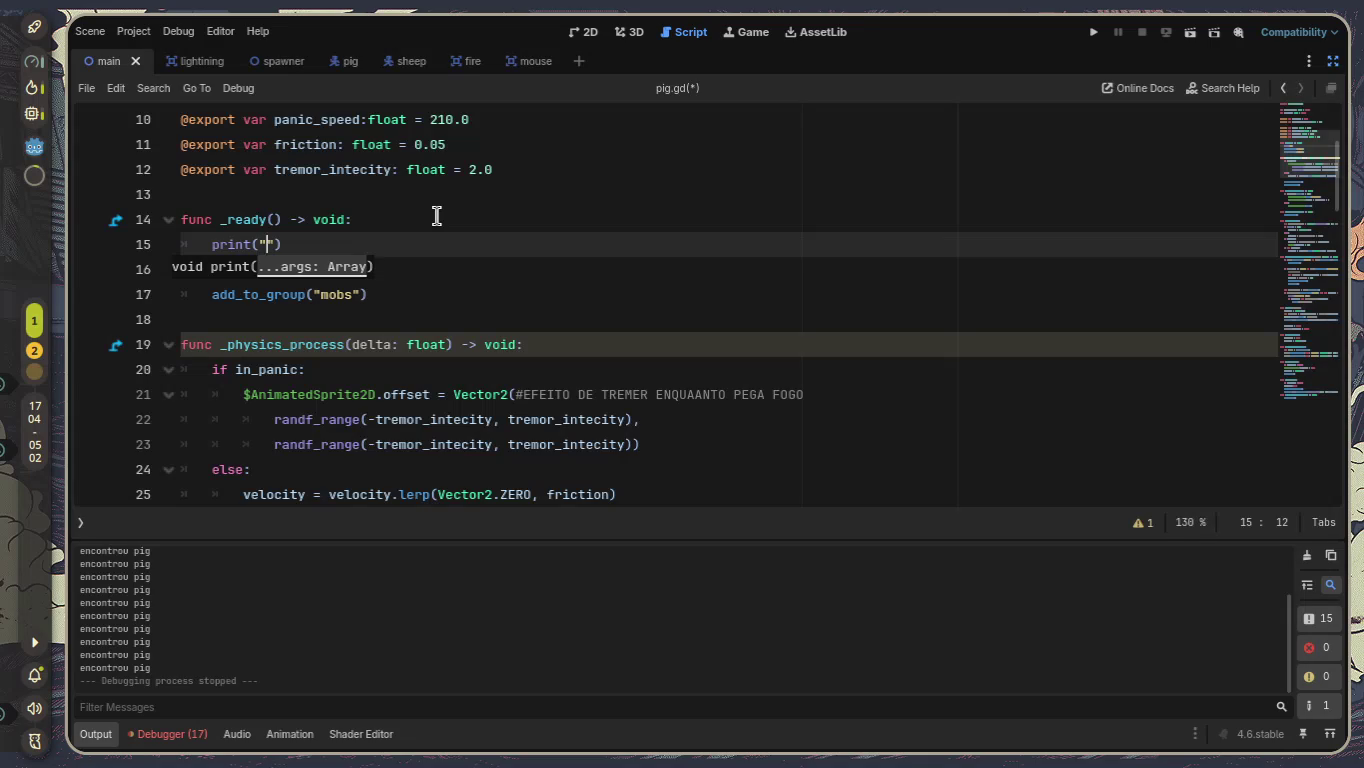
type("porco nasceu!!")
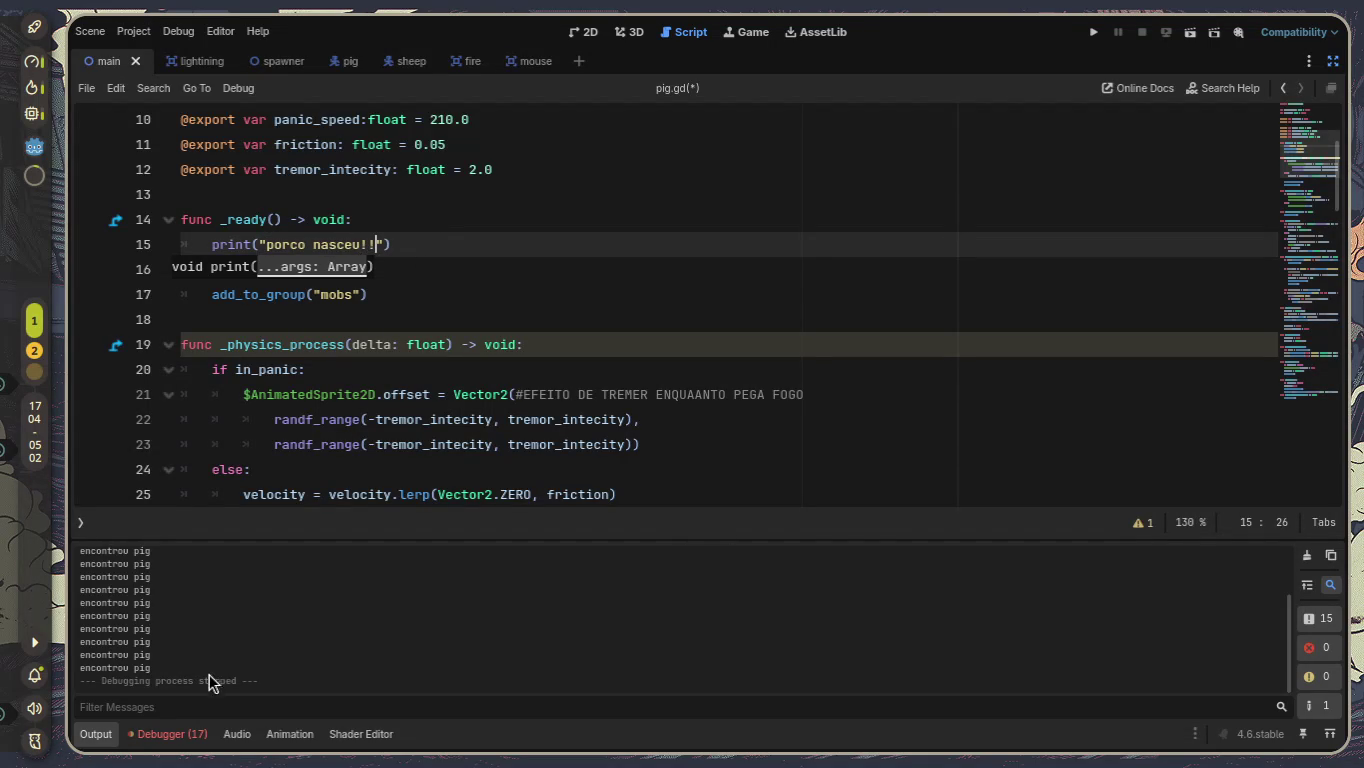
left_click(195, 733)
left_click(190, 545)
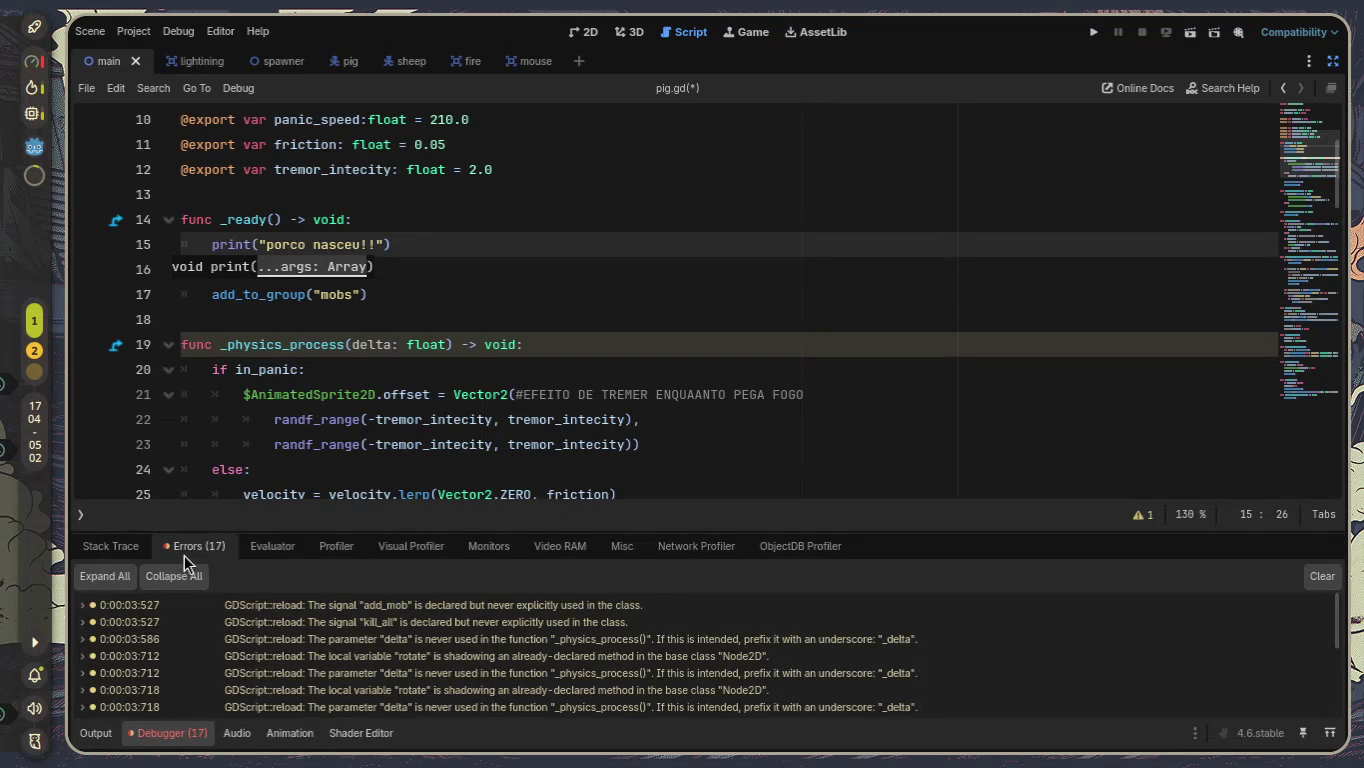
Enlarge the Errors list and inspect the shadowing and unused-parameter warnings.
mouse_move(606, 531)
left_mouse_down()
mouse_move(596, 134)
mouse_move(613, 218)
left_mouse_up()
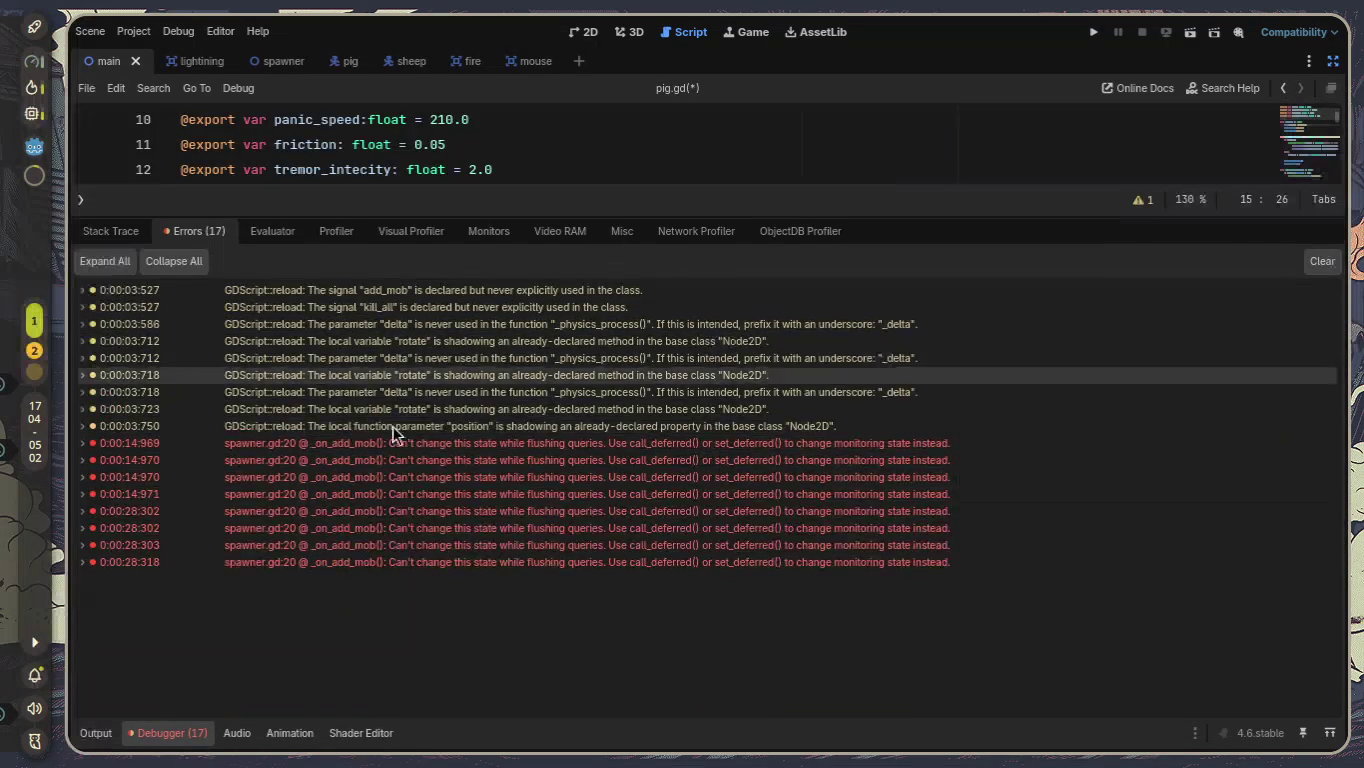
left_click(392, 366)
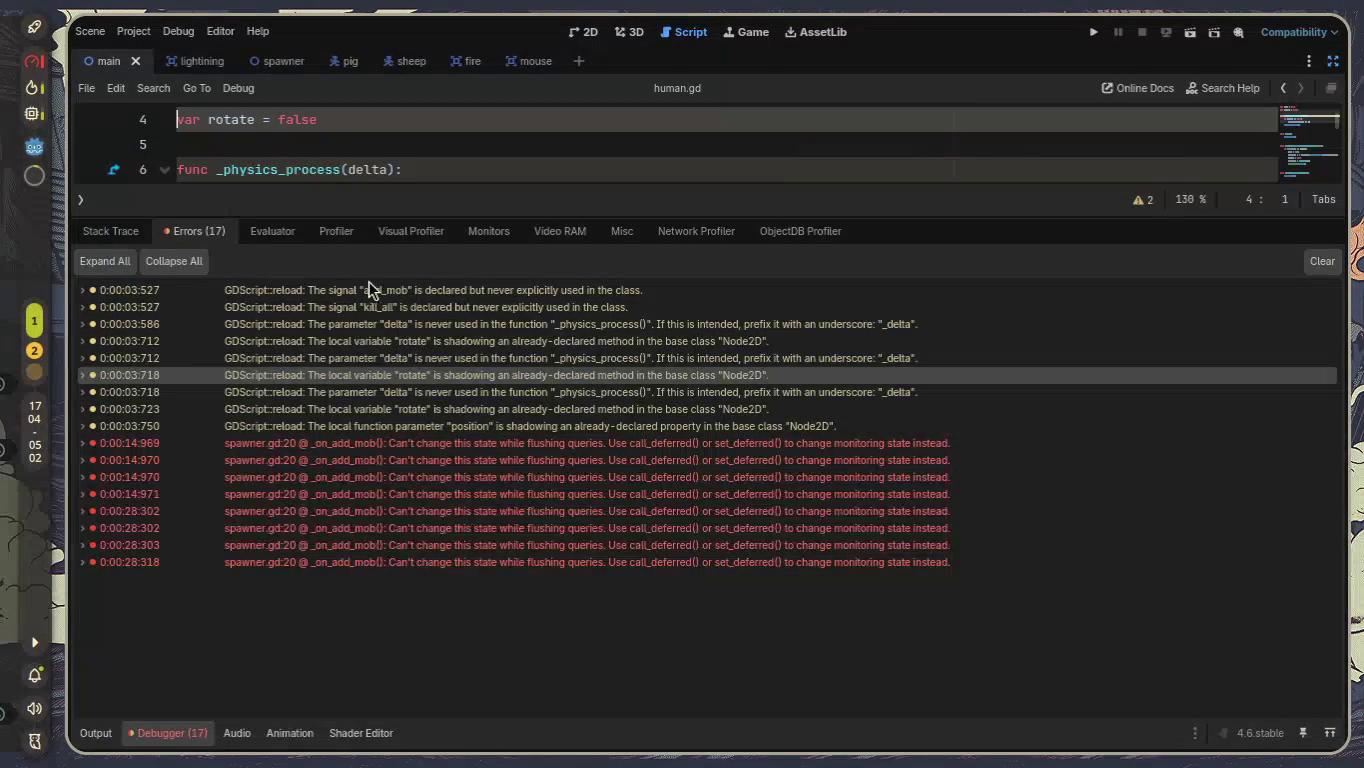
left_click(380, 358)
left_click(403, 290)
left_click(510, 426)
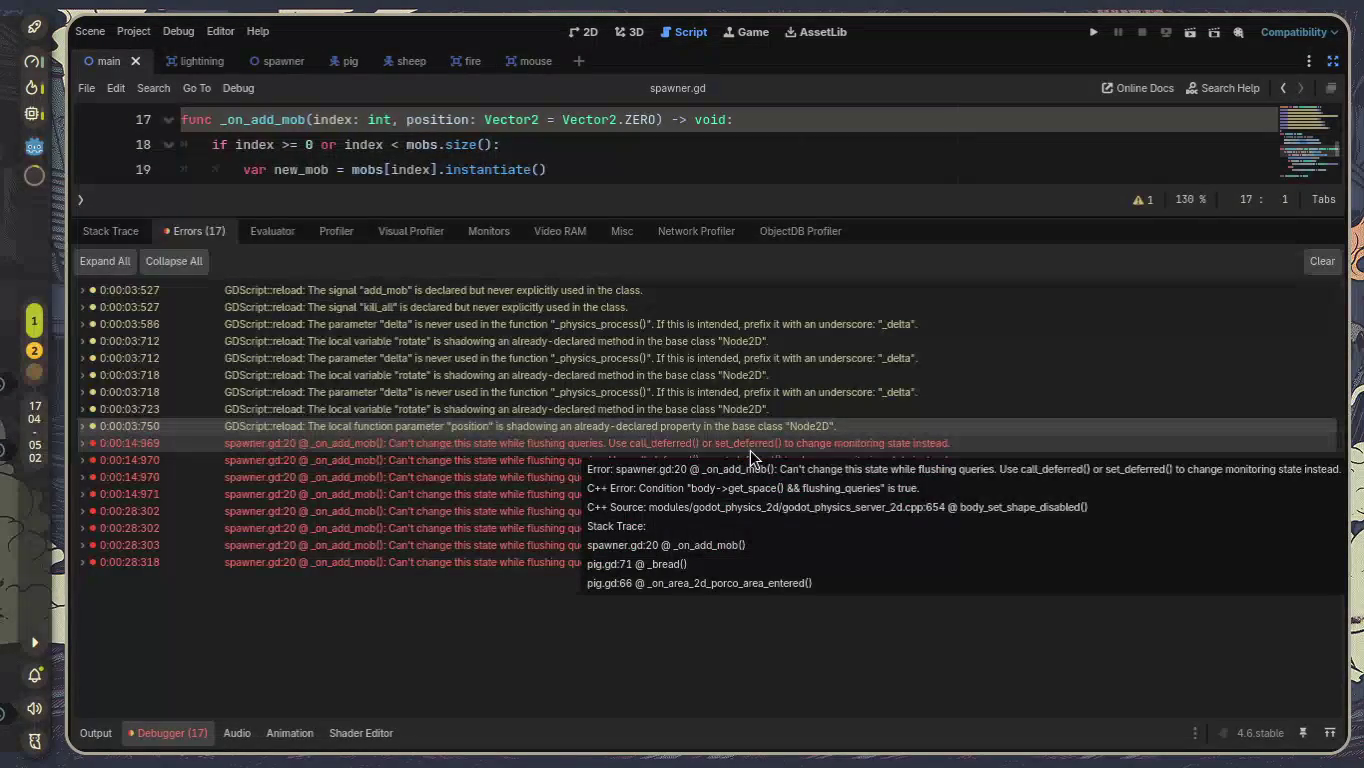
Expand the spawner.gd:20 error to open its code, then shrink the Debugger panel.
double_click(750, 452)
double_click(750, 452)
key("alt+Tab")
key("alt+Tab")
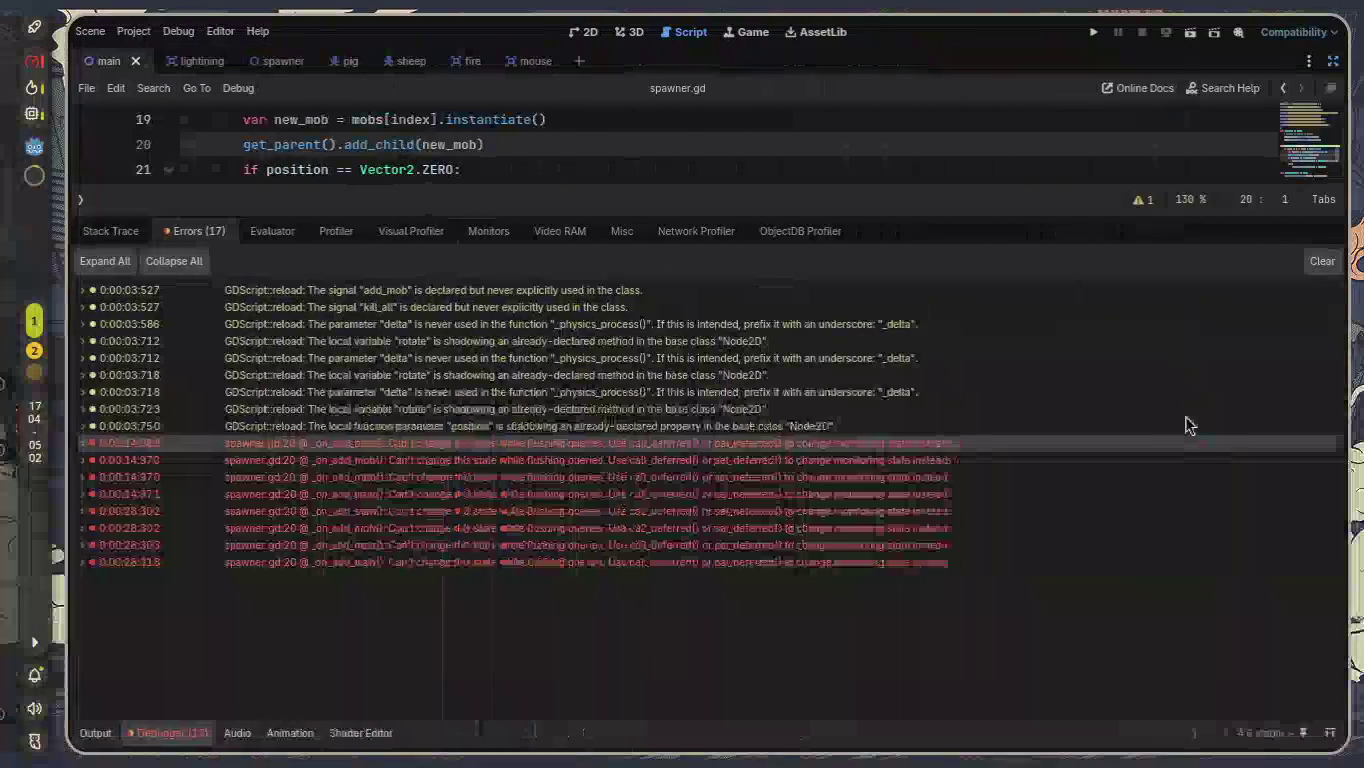
left_click_drag(495, 219, 496, 531)
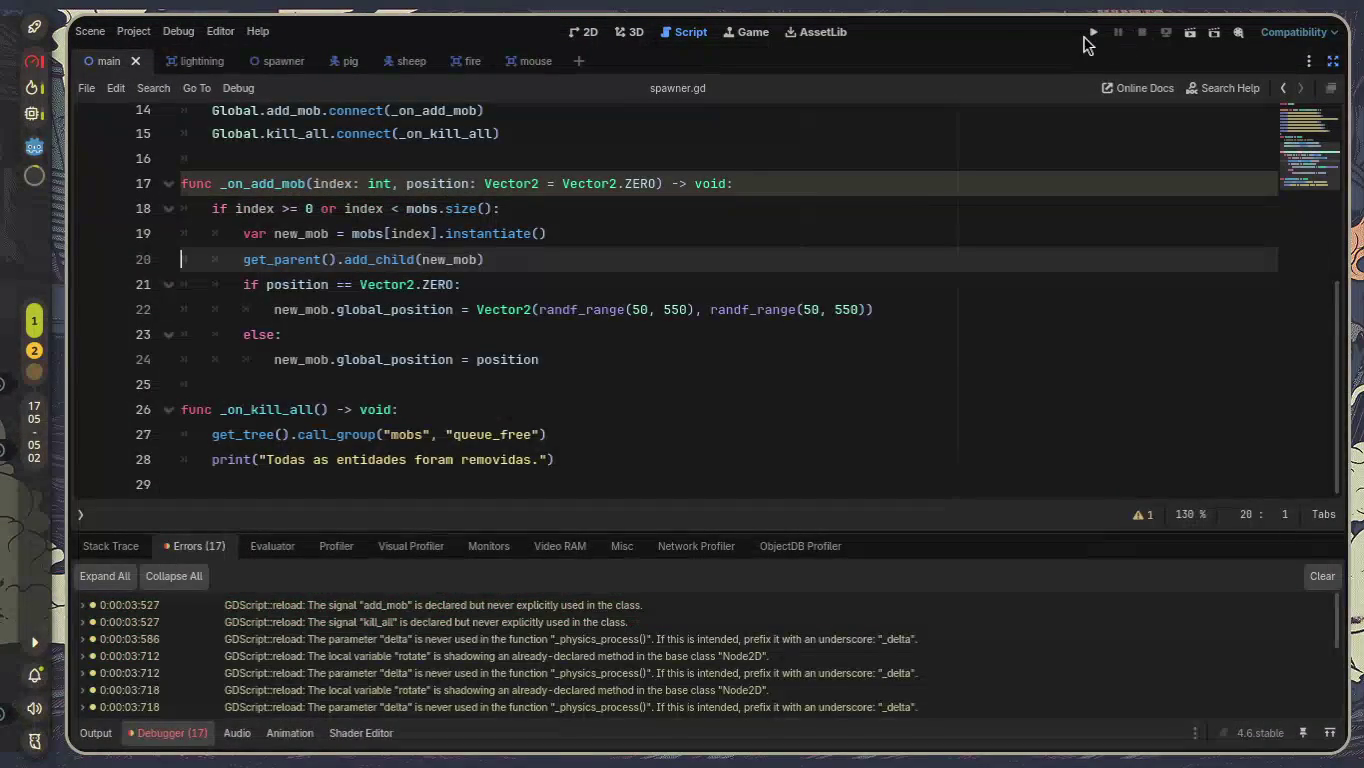
Run the game, spawn pigs, clear them with matar, respawn, then start fires with fogo.
left_click(1094, 33)
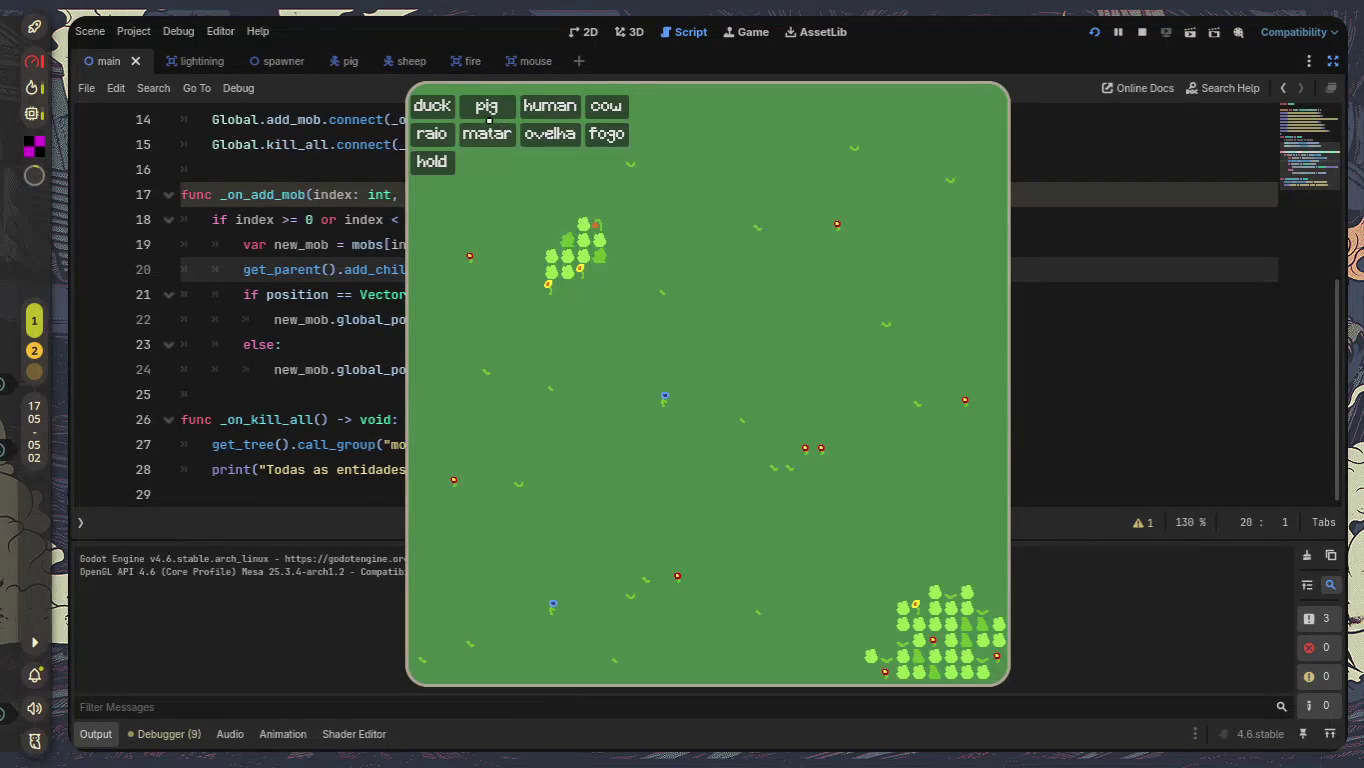
left_click(477, 116)
left_click(477, 116)
left_click(477, 116)
left_click(477, 117)
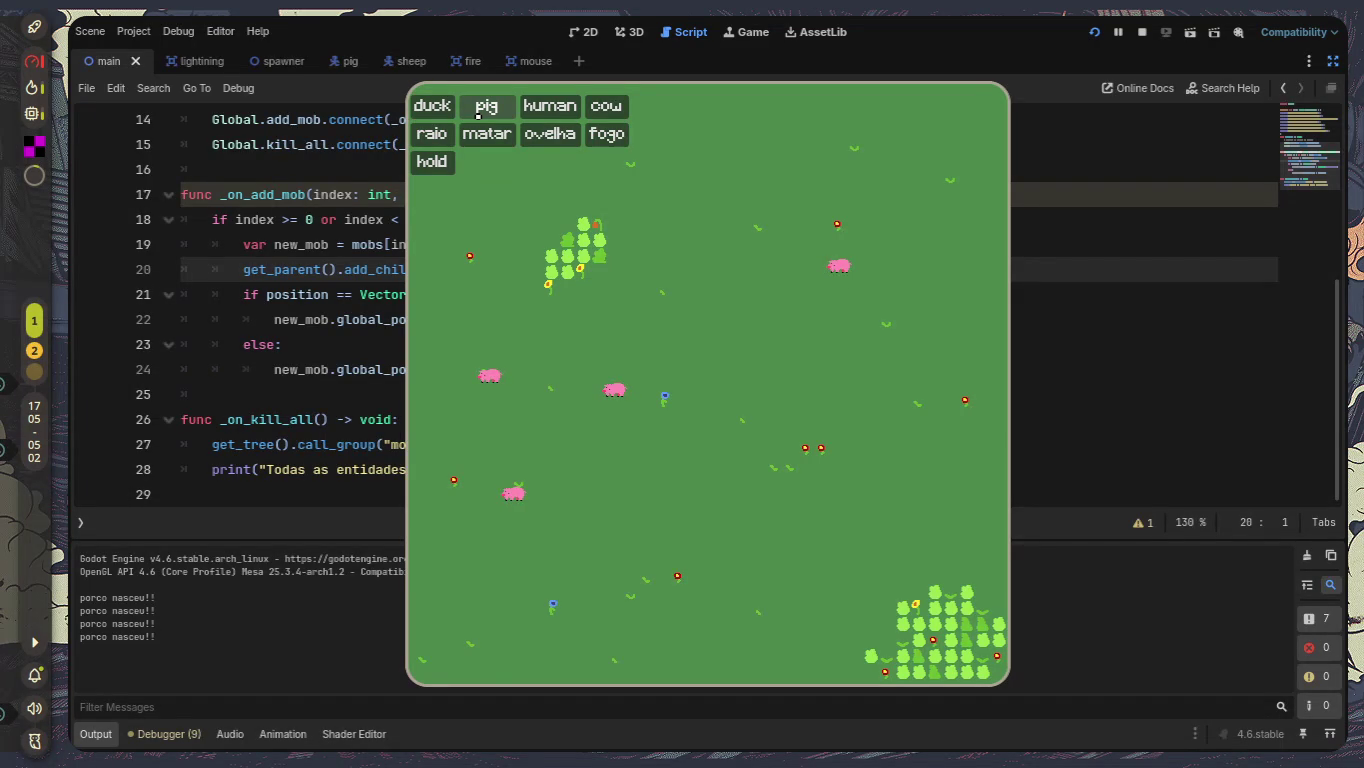
left_click(491, 137)
left_click(486, 106)
left_click(486, 106)
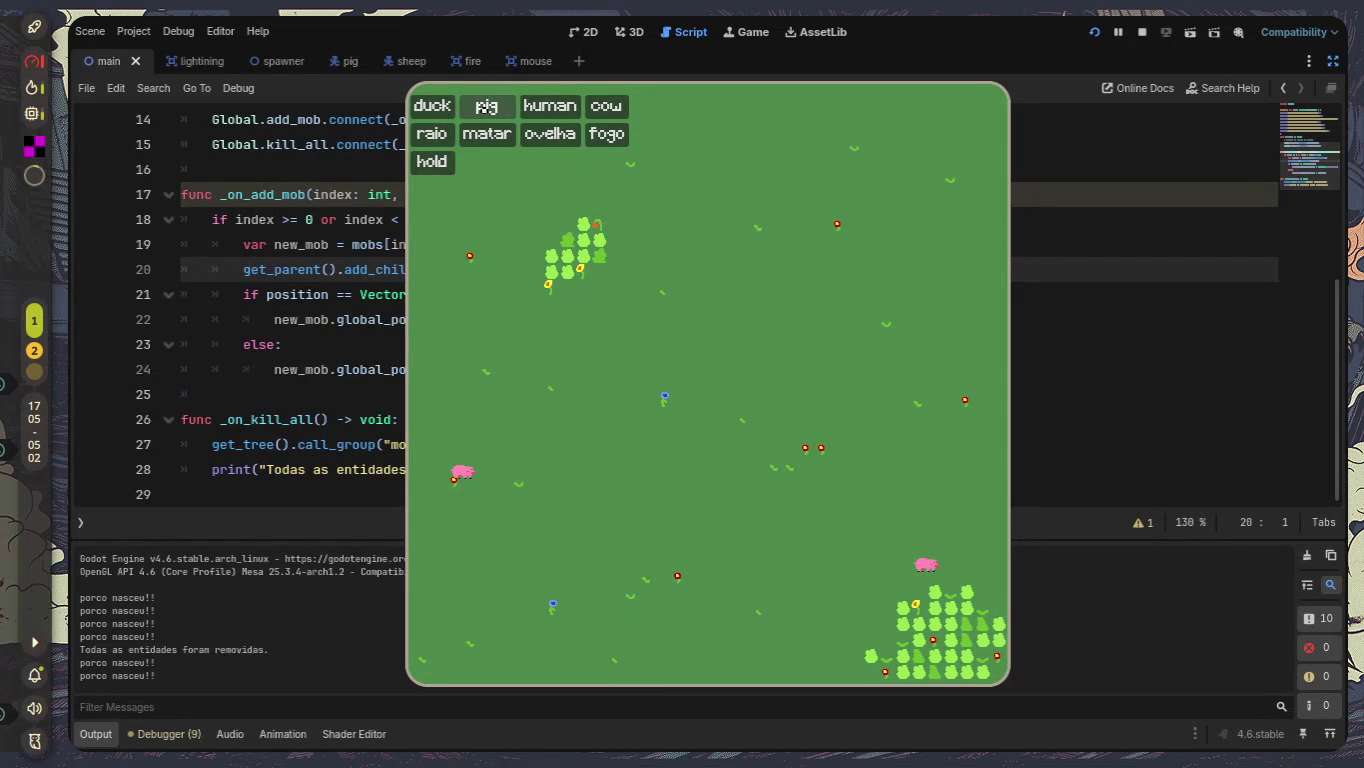
left_click(487, 135)
left_click(485, 106)
left_click(486, 107)
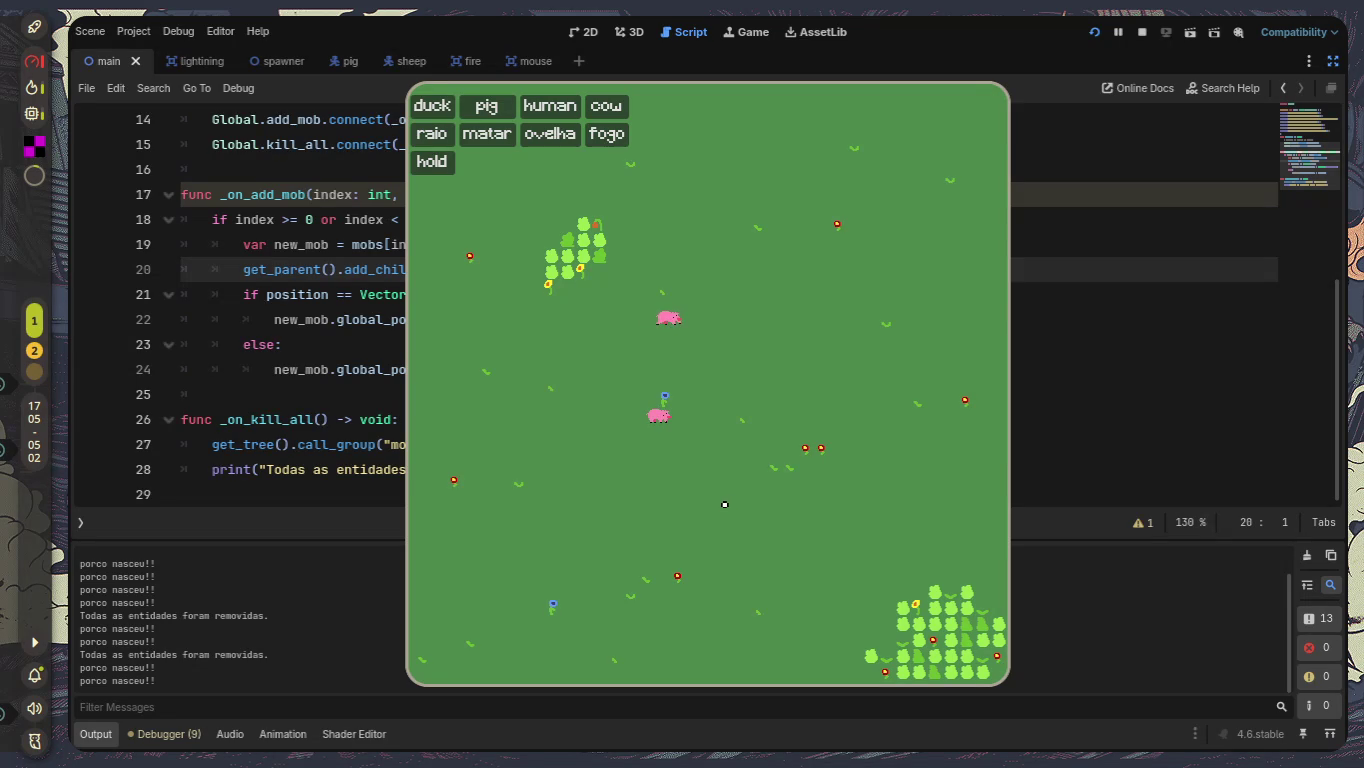
left_click(606, 133)
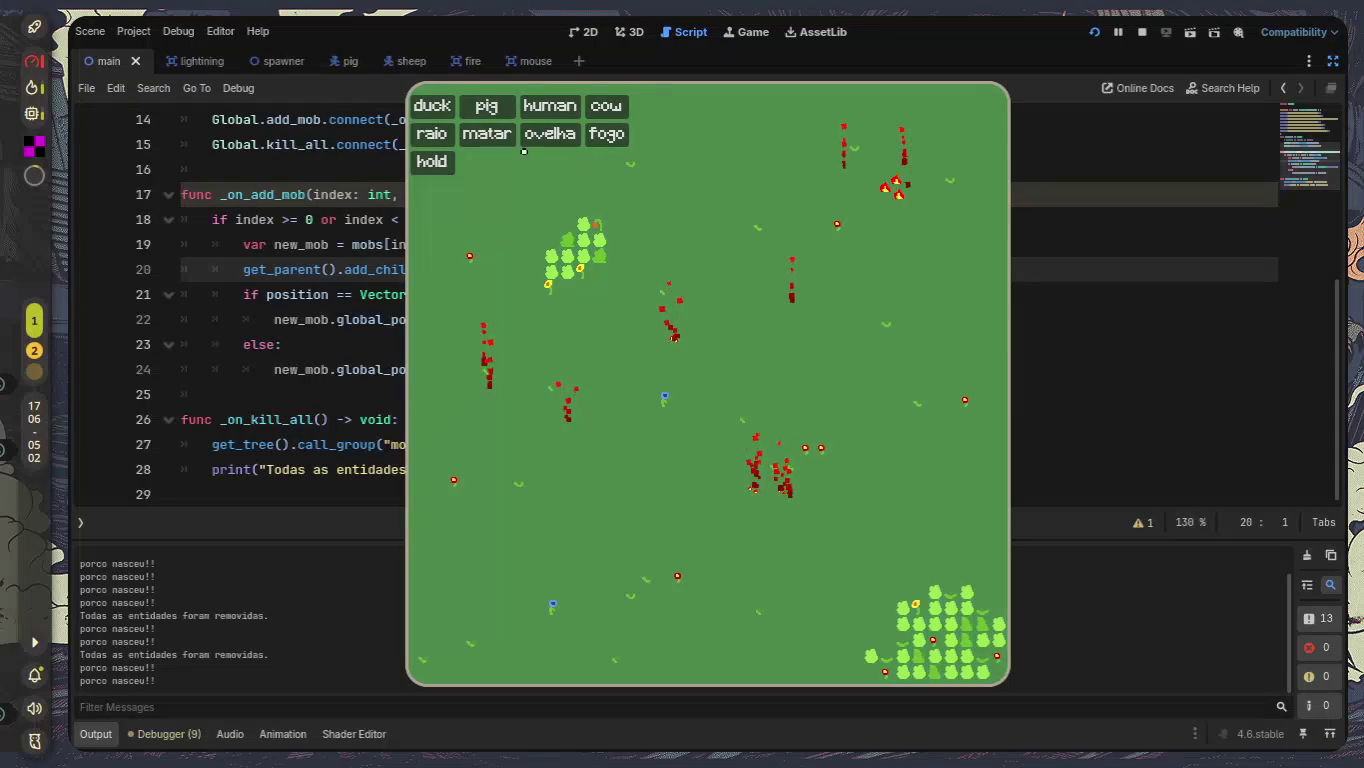
Clear the field with matar and spawn five new pigs.
left_click(487, 134)
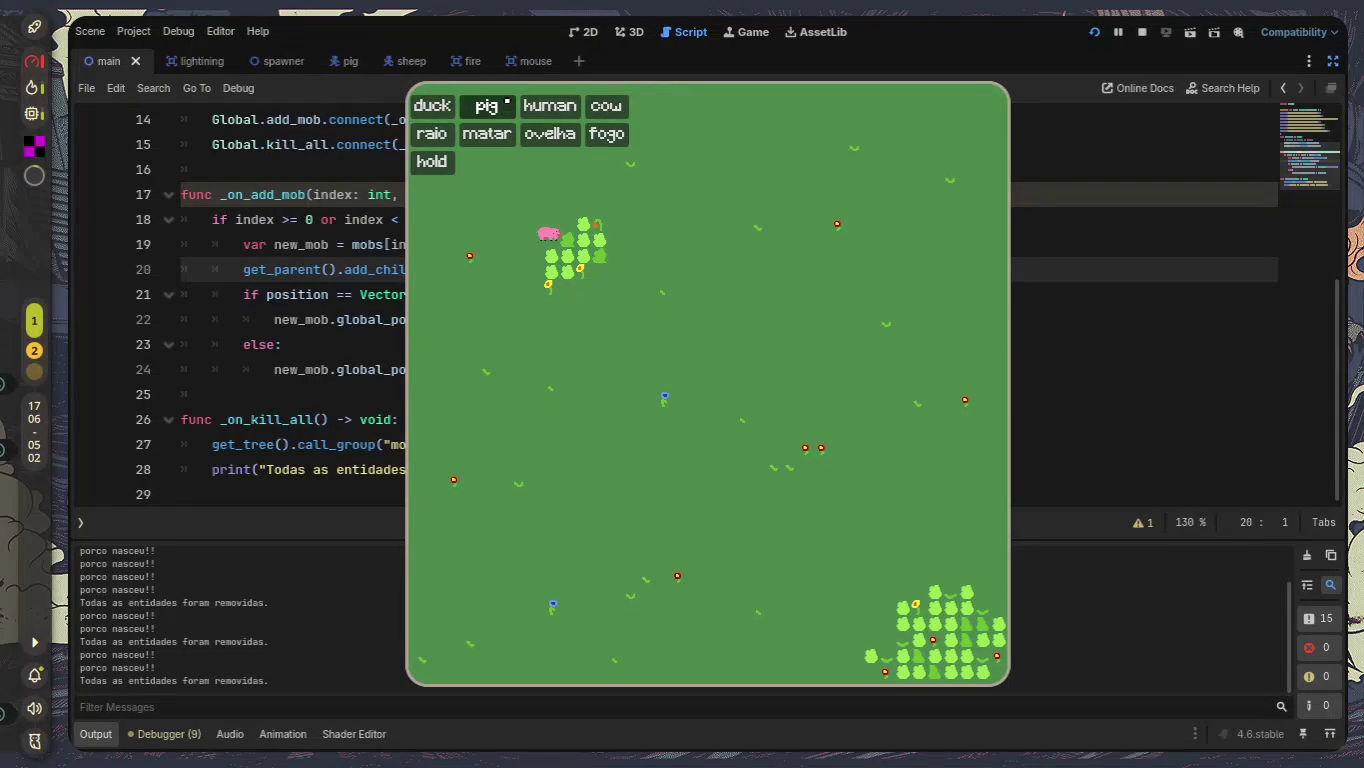
left_click(507, 101)
left_click(510, 101)
left_click(511, 102)
left_click(510, 102)
left_click(510, 101)
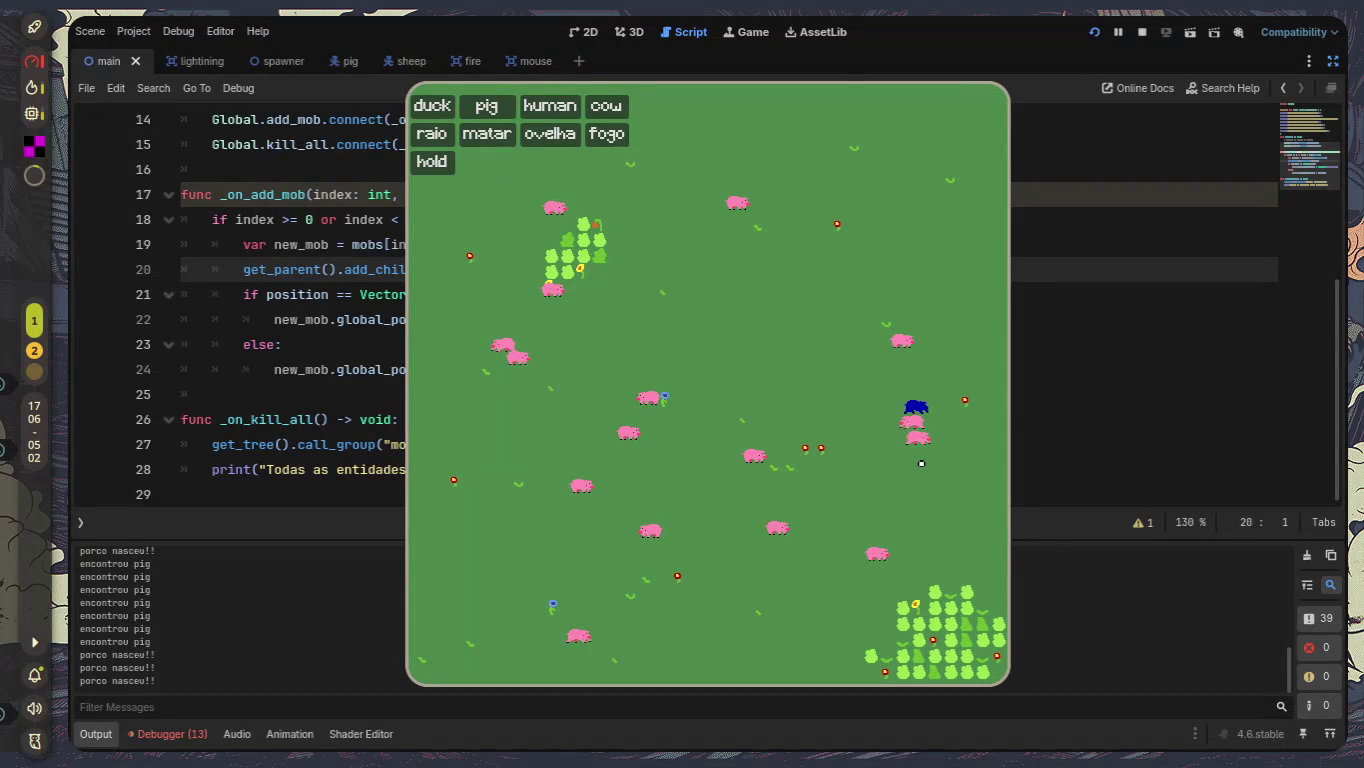
left_click(206, 676)
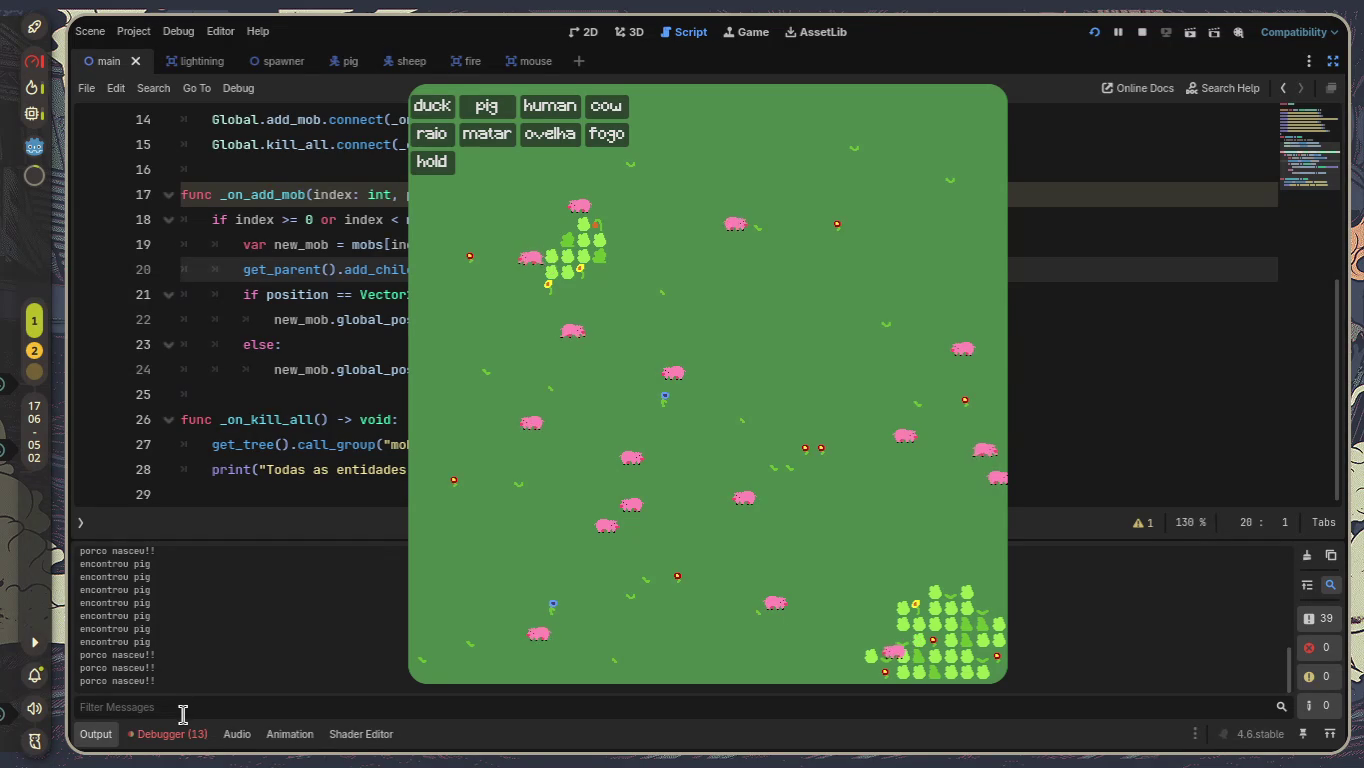
left_click(682, 529)
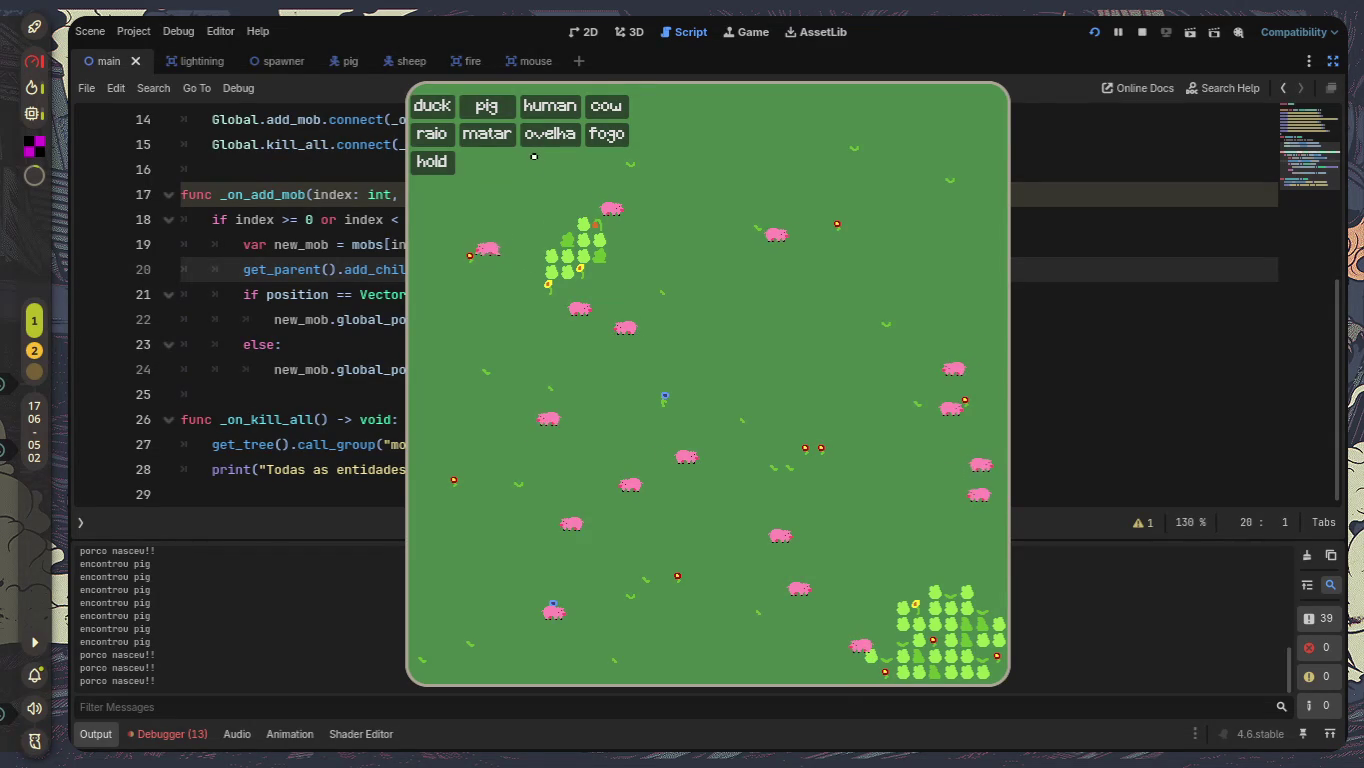
Spawn five more pigs, watch the herd breed, then stop the game with F8.
left_click(488, 107)
left_click(488, 106)
left_click(488, 106)
left_click(488, 107)
left_click(488, 107)
left_click(488, 106)
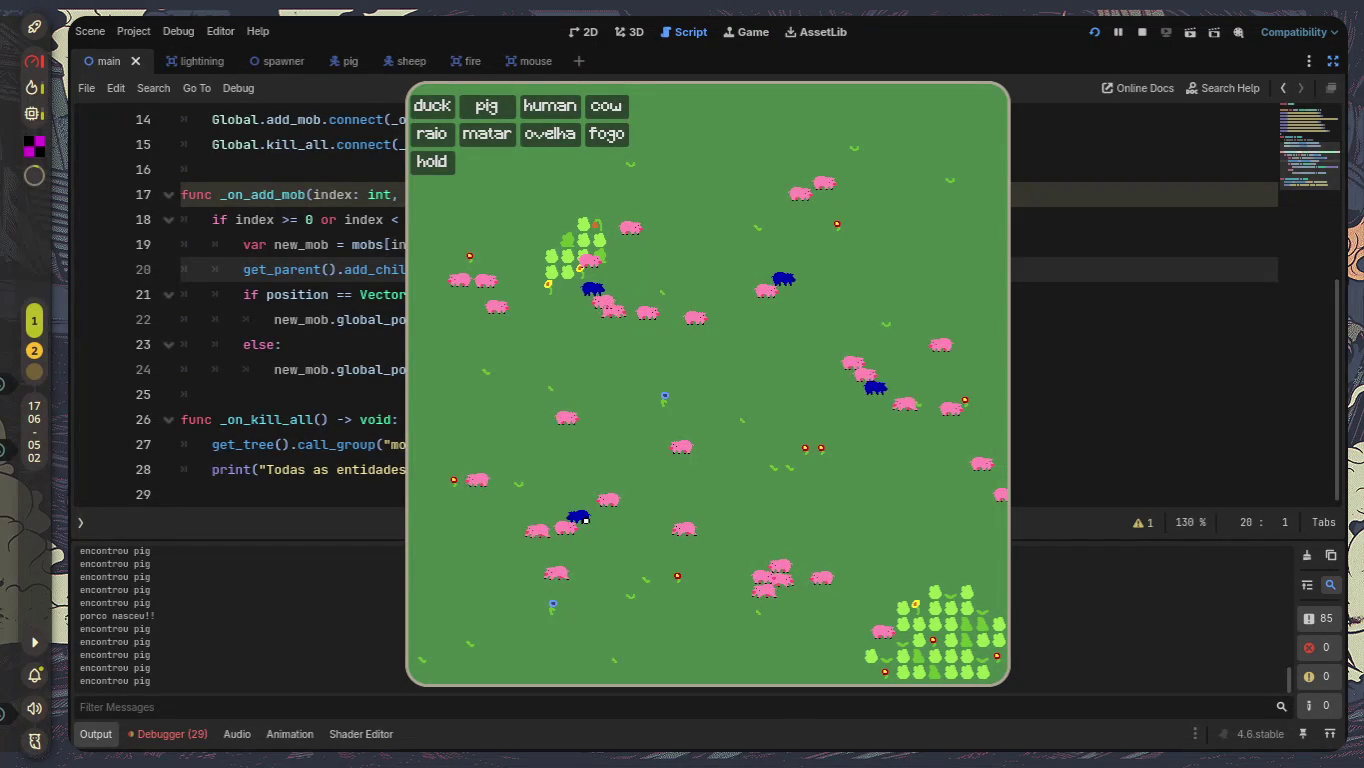
left_click(186, 698)
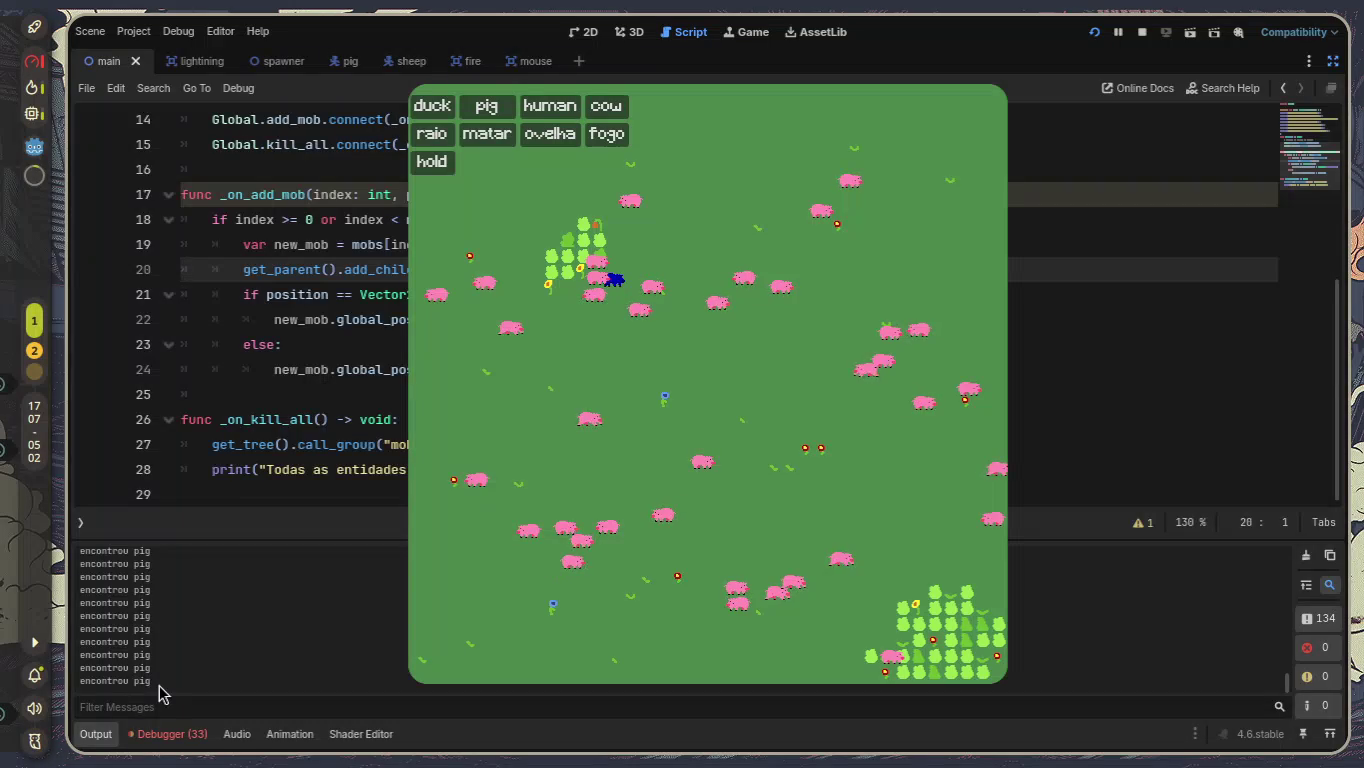
left_click(462, 499)
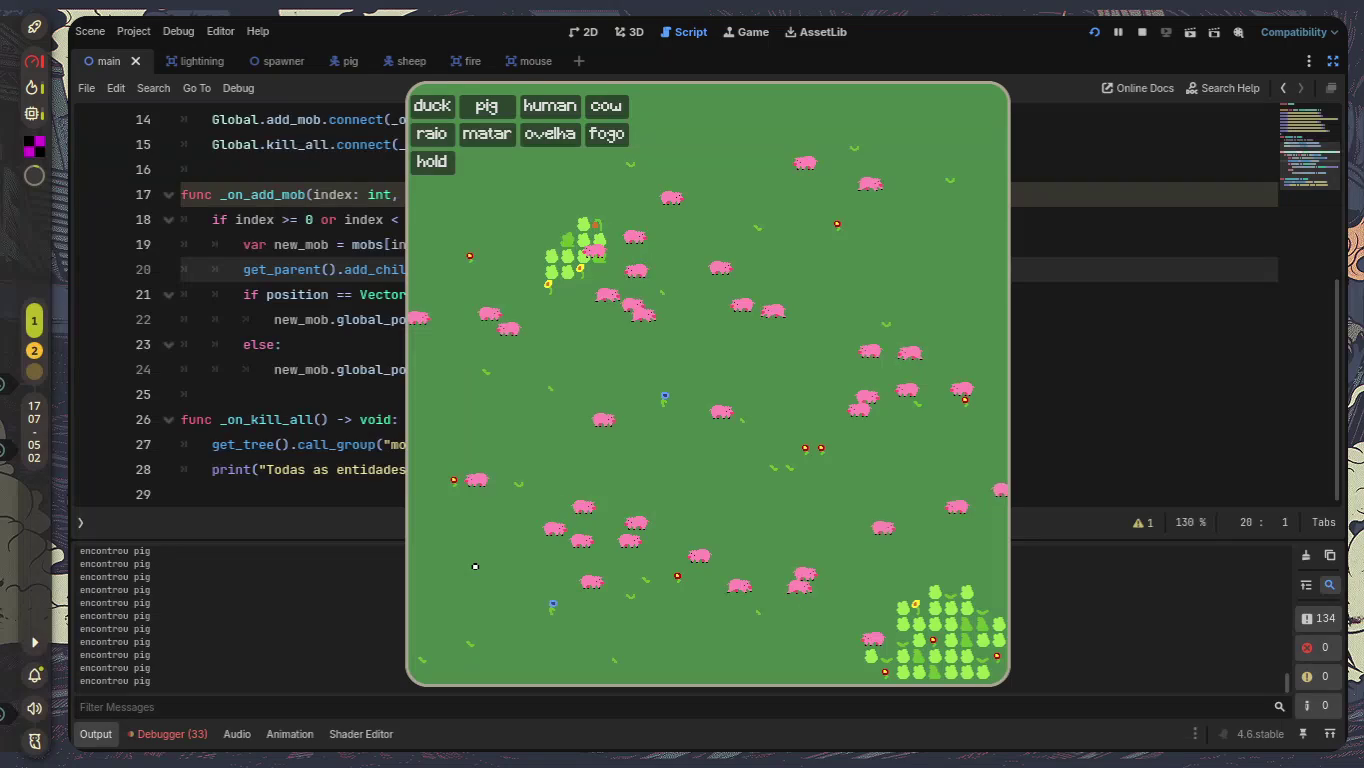
key("F8")
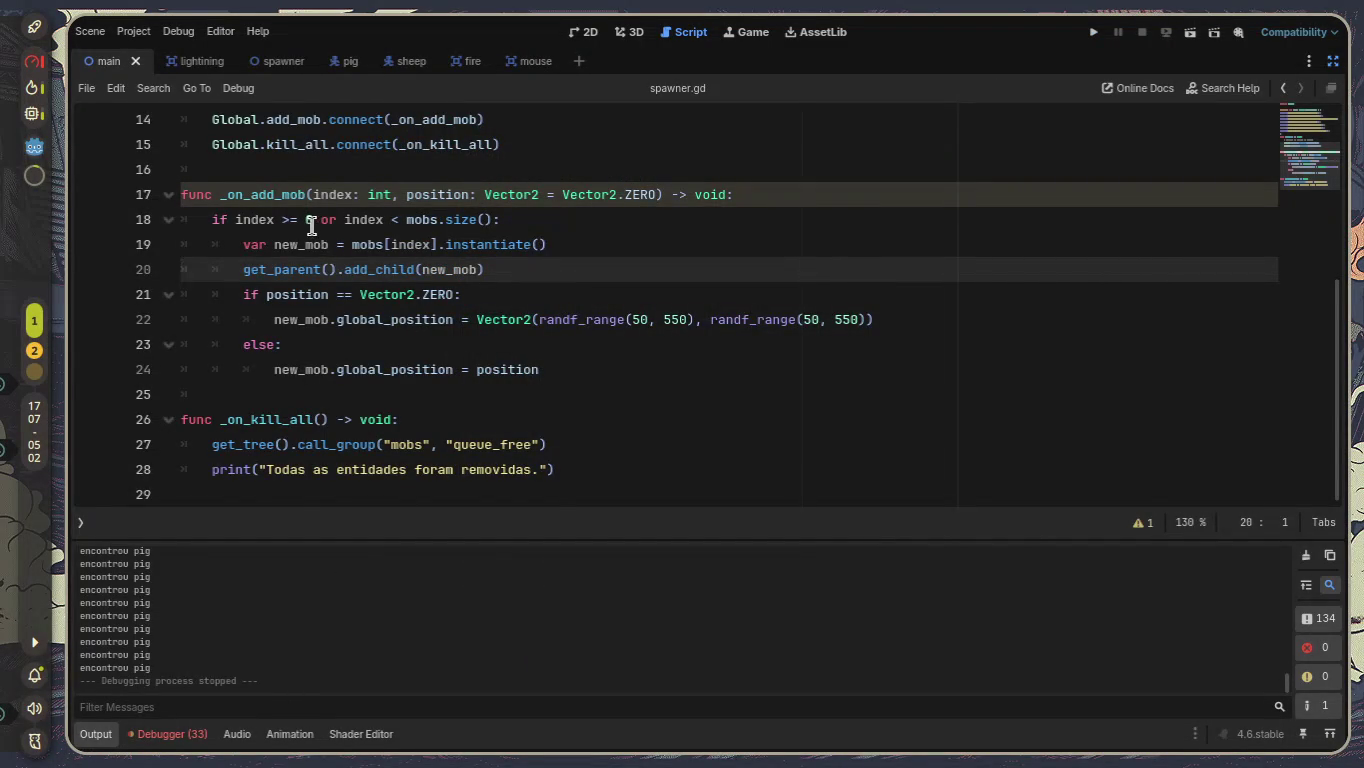
Switch to the pig scene, restore the side docks and scripts list, and open pig.gd.
scroll(312, 258, "up", 5)
scroll(298, 154, "down", 3)
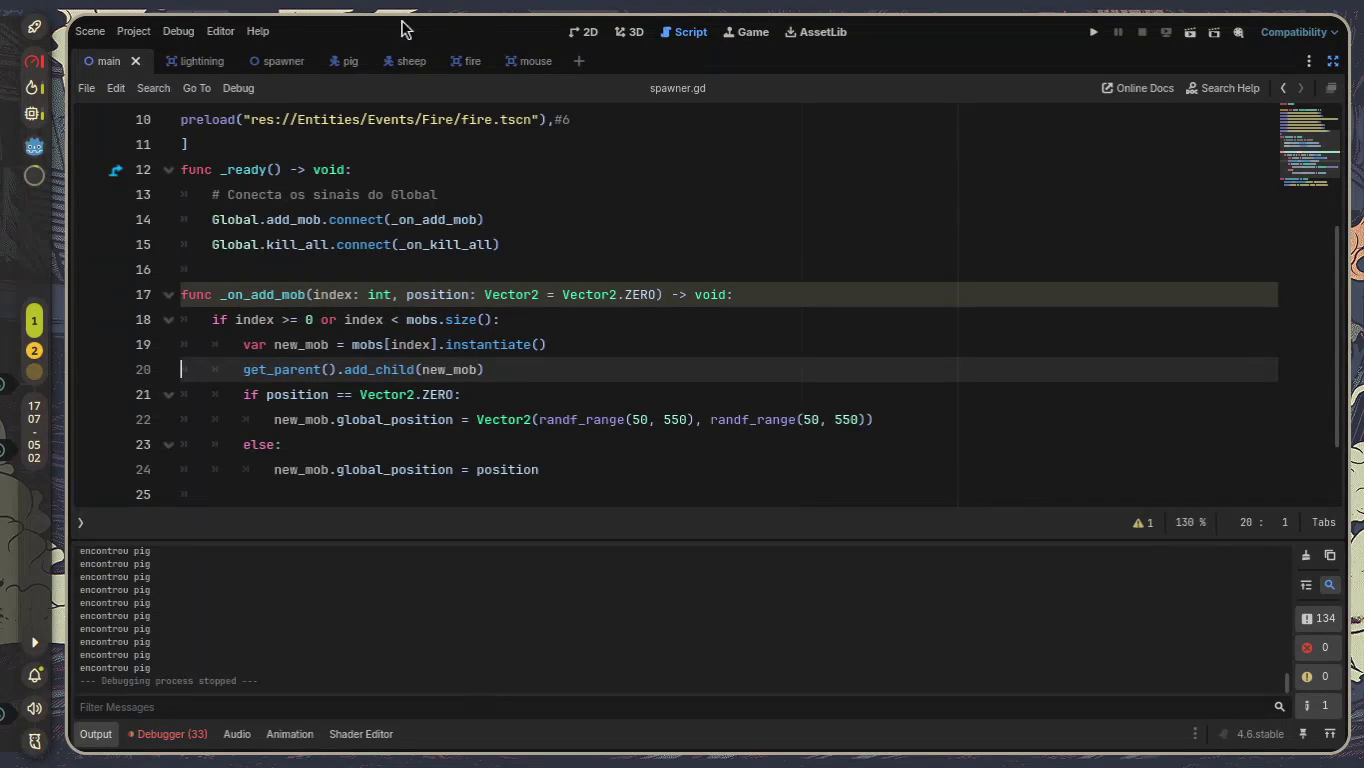
left_click(345, 60)
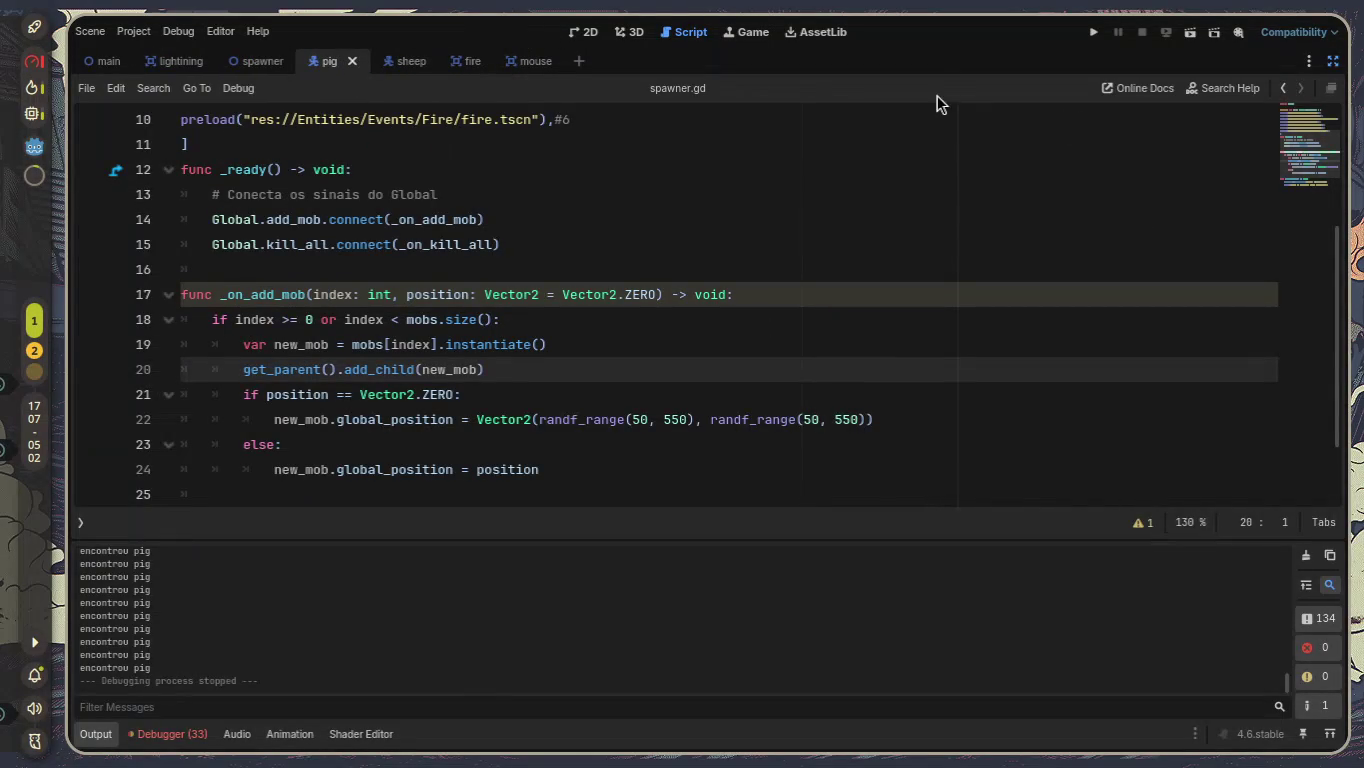
left_click(1335, 61)
left_click(221, 468)
left_click(211, 523)
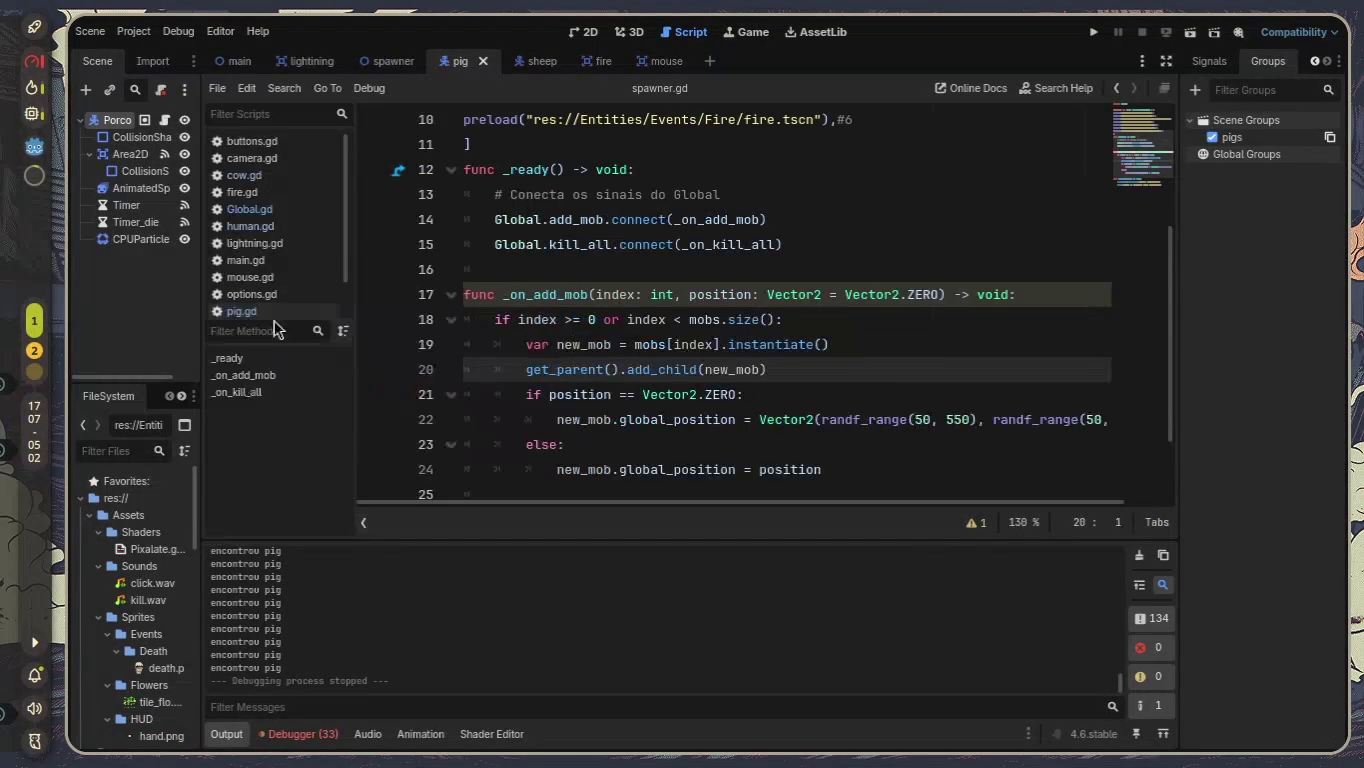
scroll(261, 274, "down", 2)
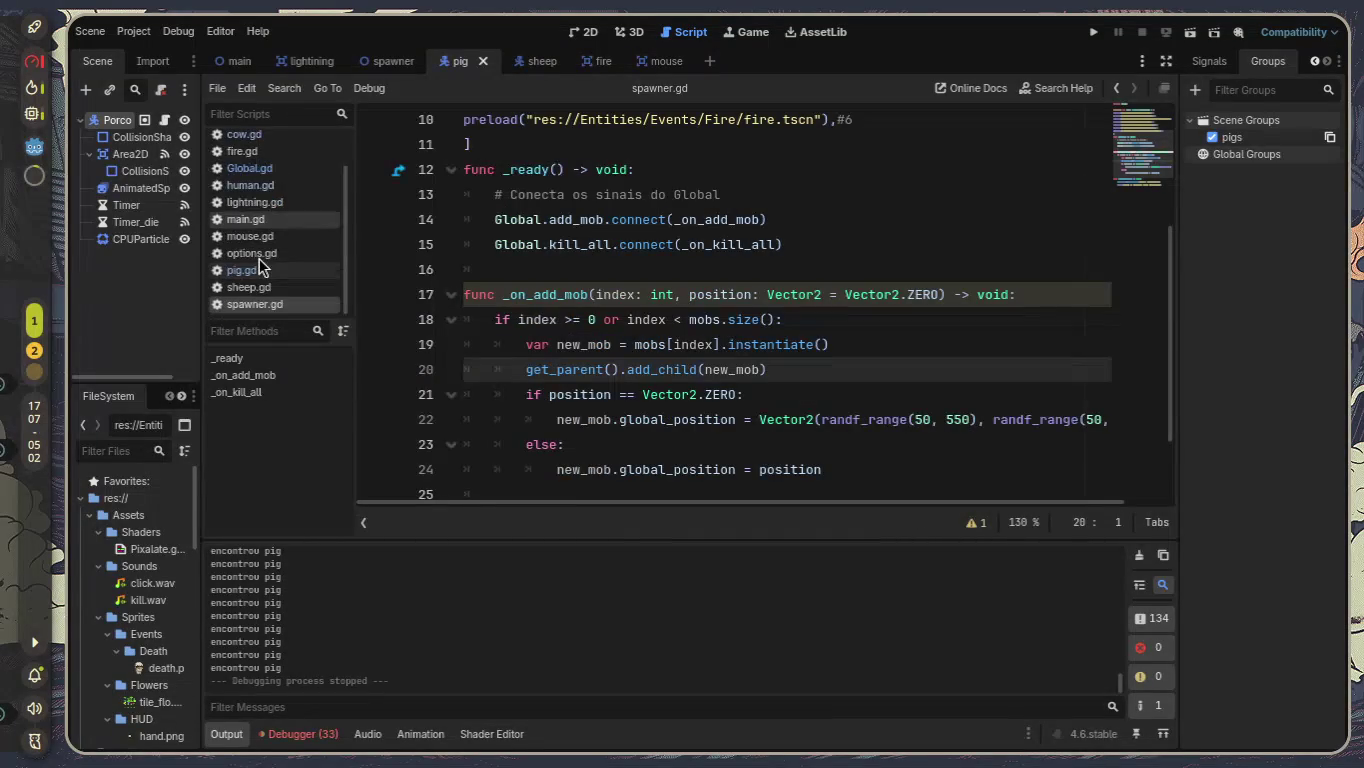
left_click(264, 269)
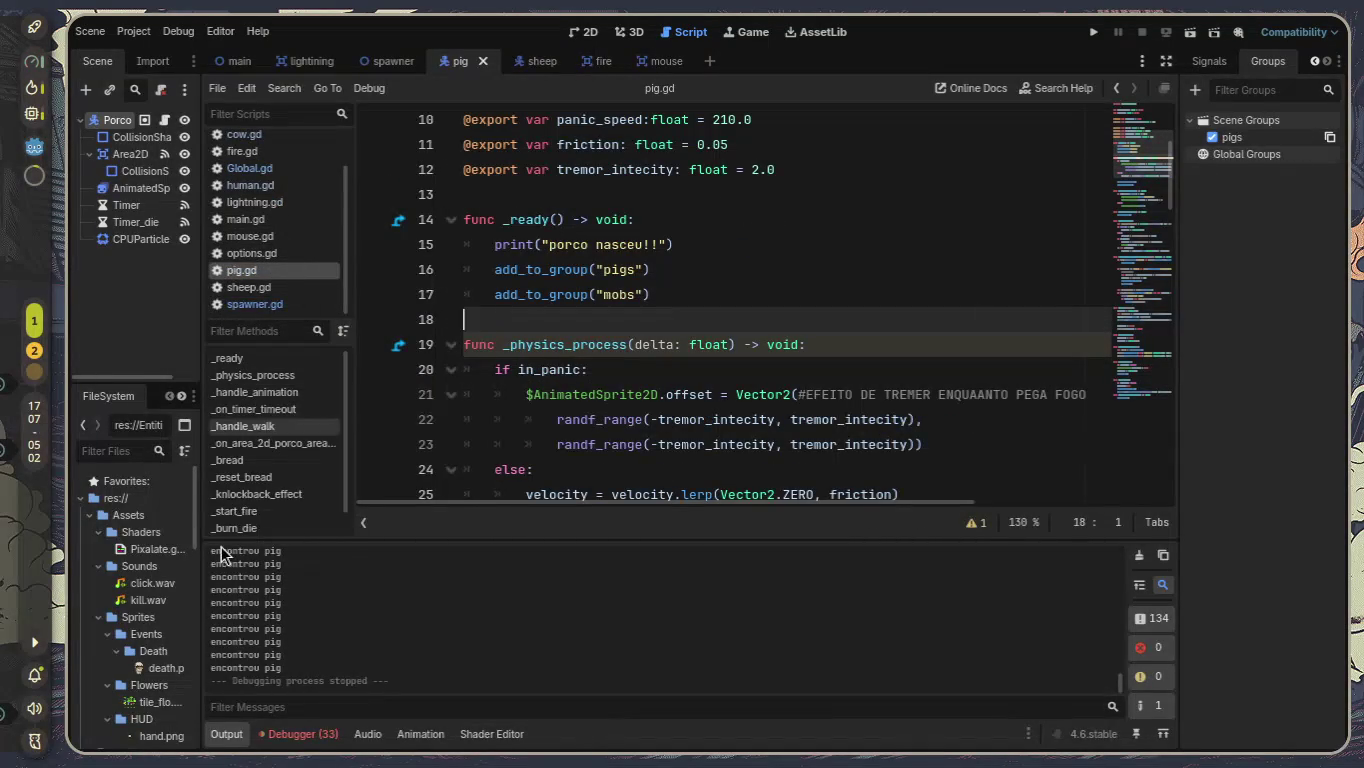
Hide the script list and output log, then scroll pig.gd down toward _bread.
left_click(364, 522)
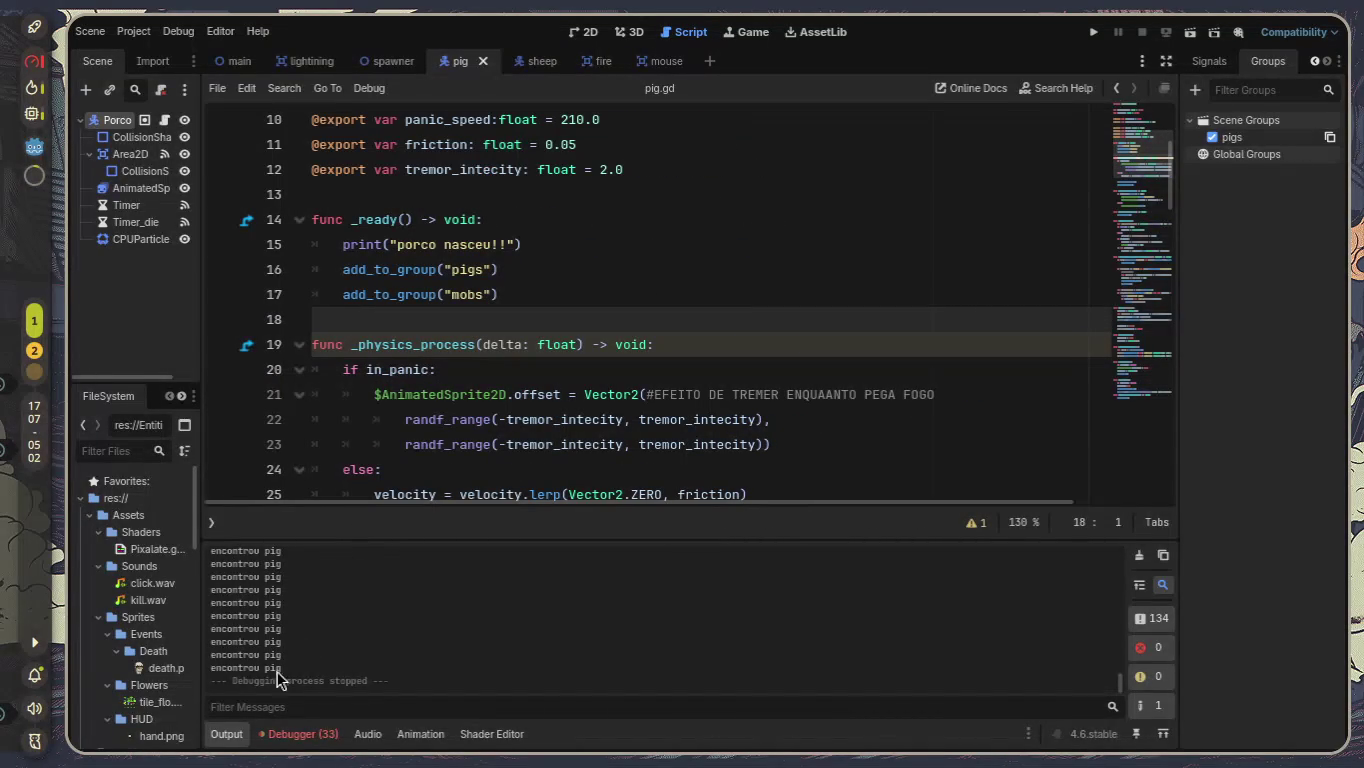
left_click(245, 728)
scroll(497, 487, "down", 6)
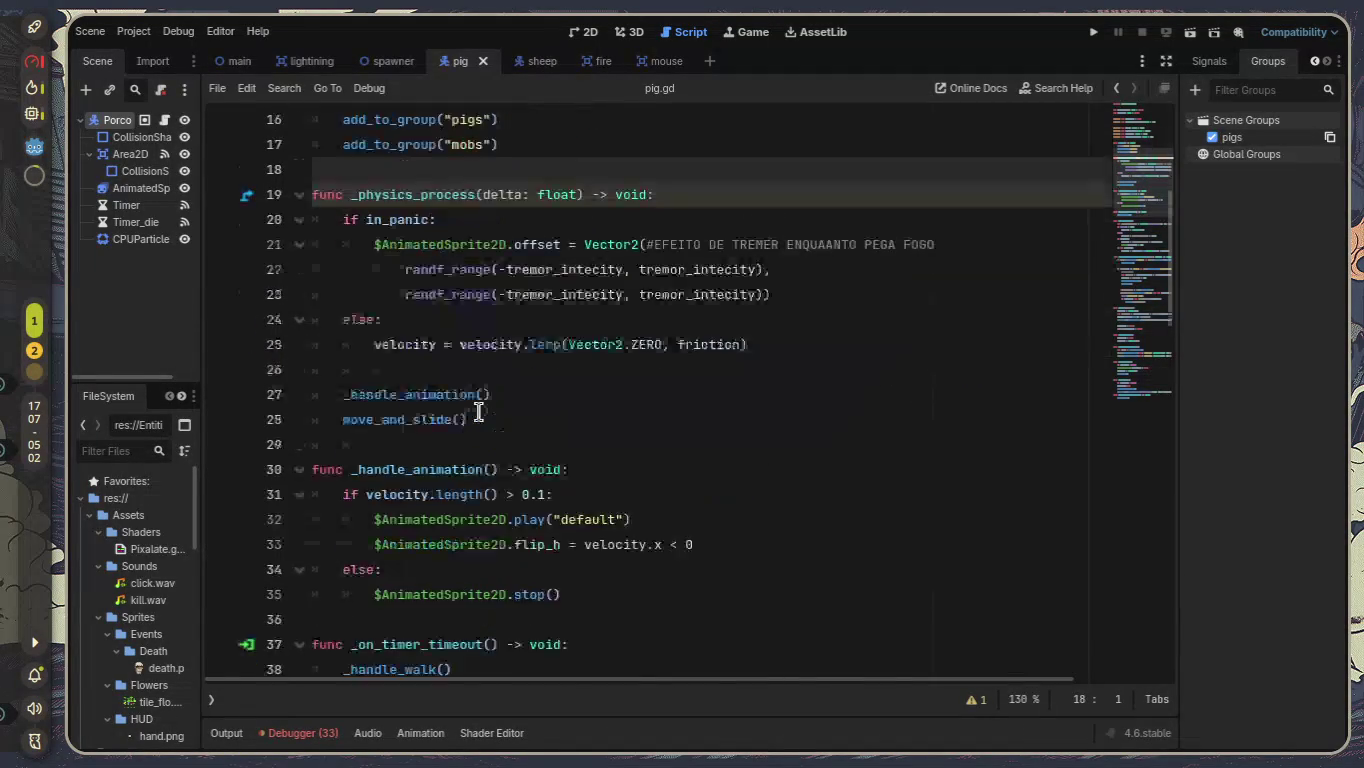
scroll(480, 412, "down", 2)
scroll(480, 412, "up", 2)
scroll(479, 411, "down", 5)
scroll(479, 411, "down", 1)
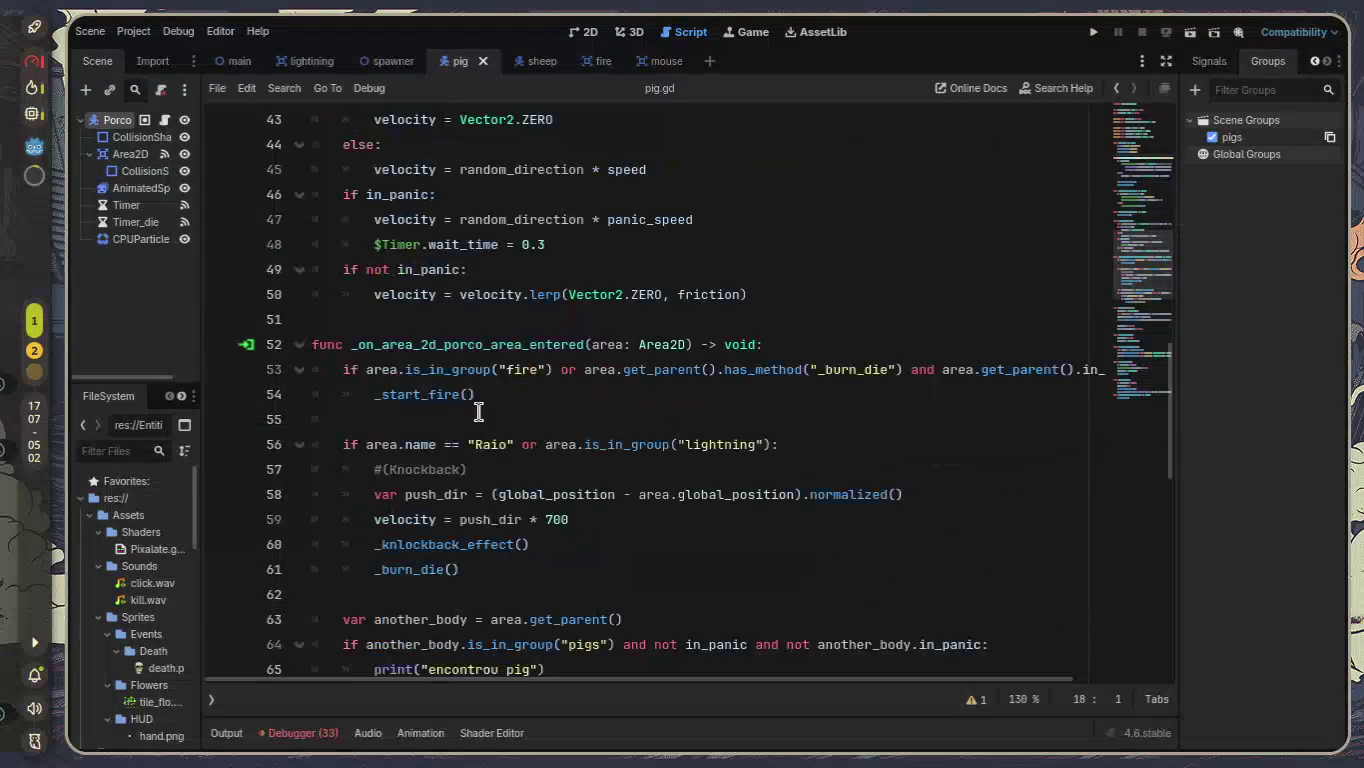
scroll(325, 455, "down", 2)
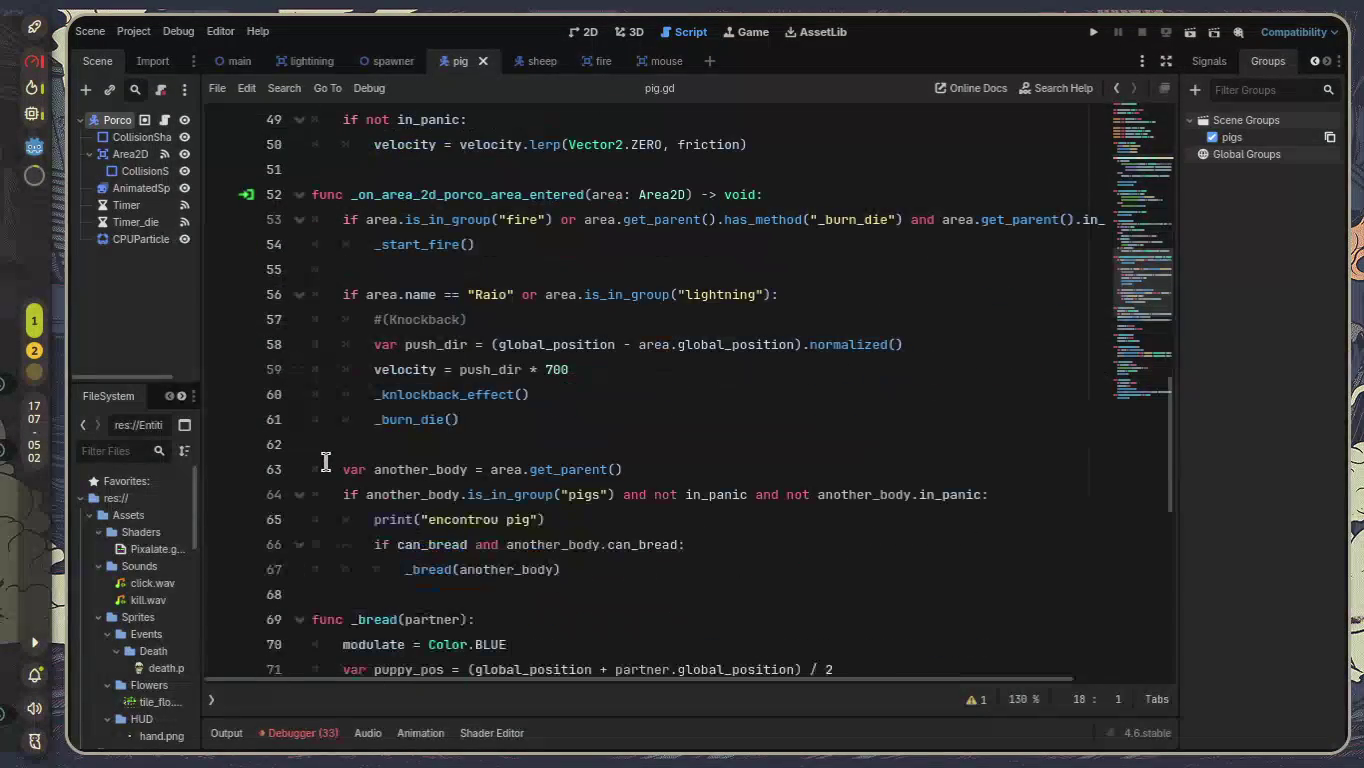
Review the pig-meeting block, the print("encontrou pig") call and the _bread call on lines 63–67.
mouse_move(327, 461)
left_mouse_down()
mouse_move(664, 608)
mouse_move(724, 579)
left_mouse_up()
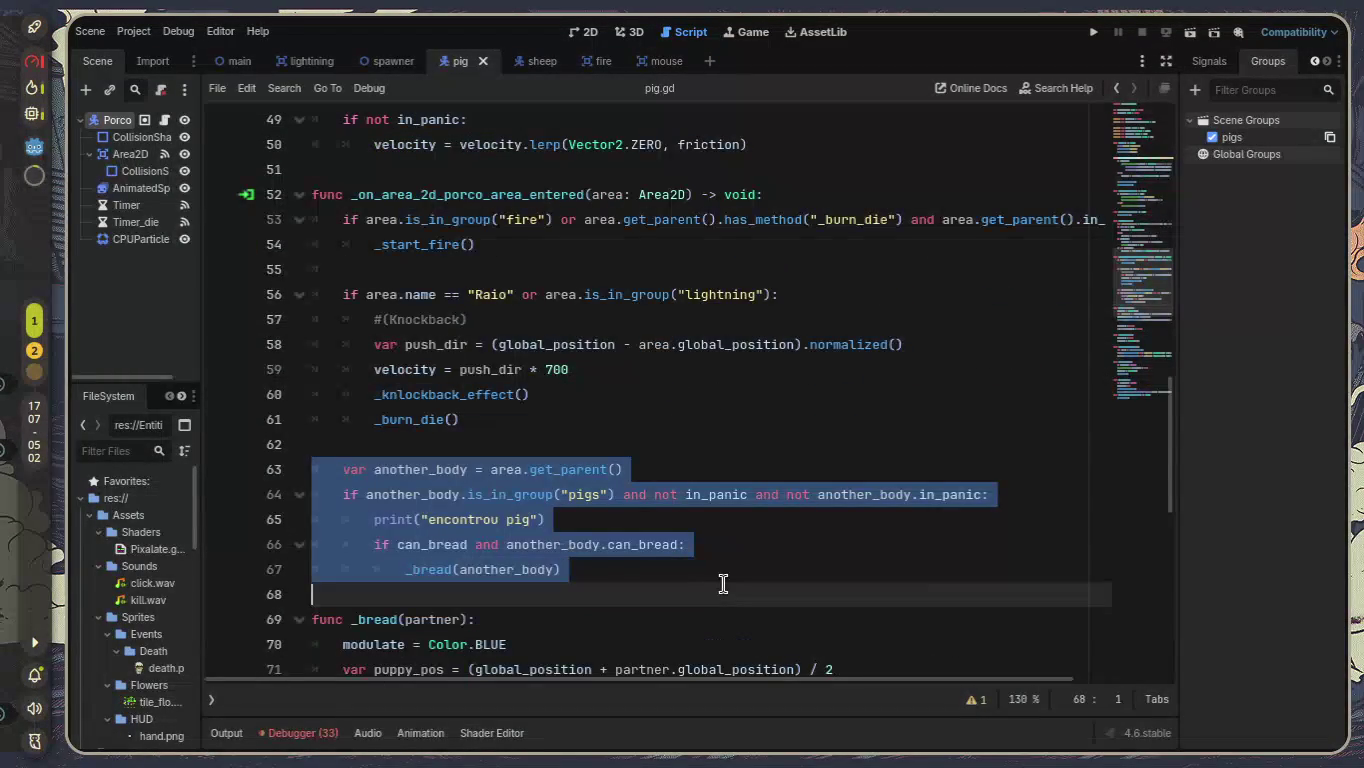
left_click(723, 584)
scroll(722, 584, "down", 1)
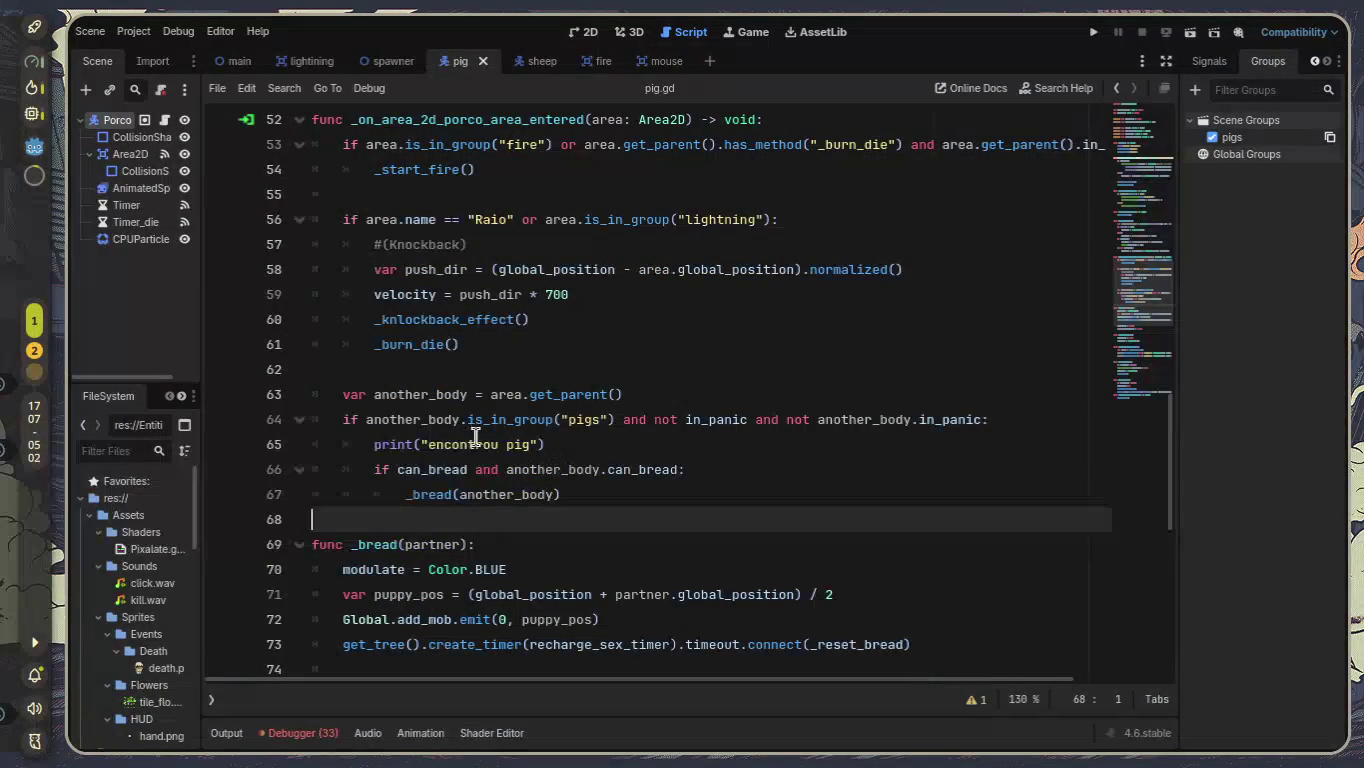
left_click_drag(544, 444, 375, 443)
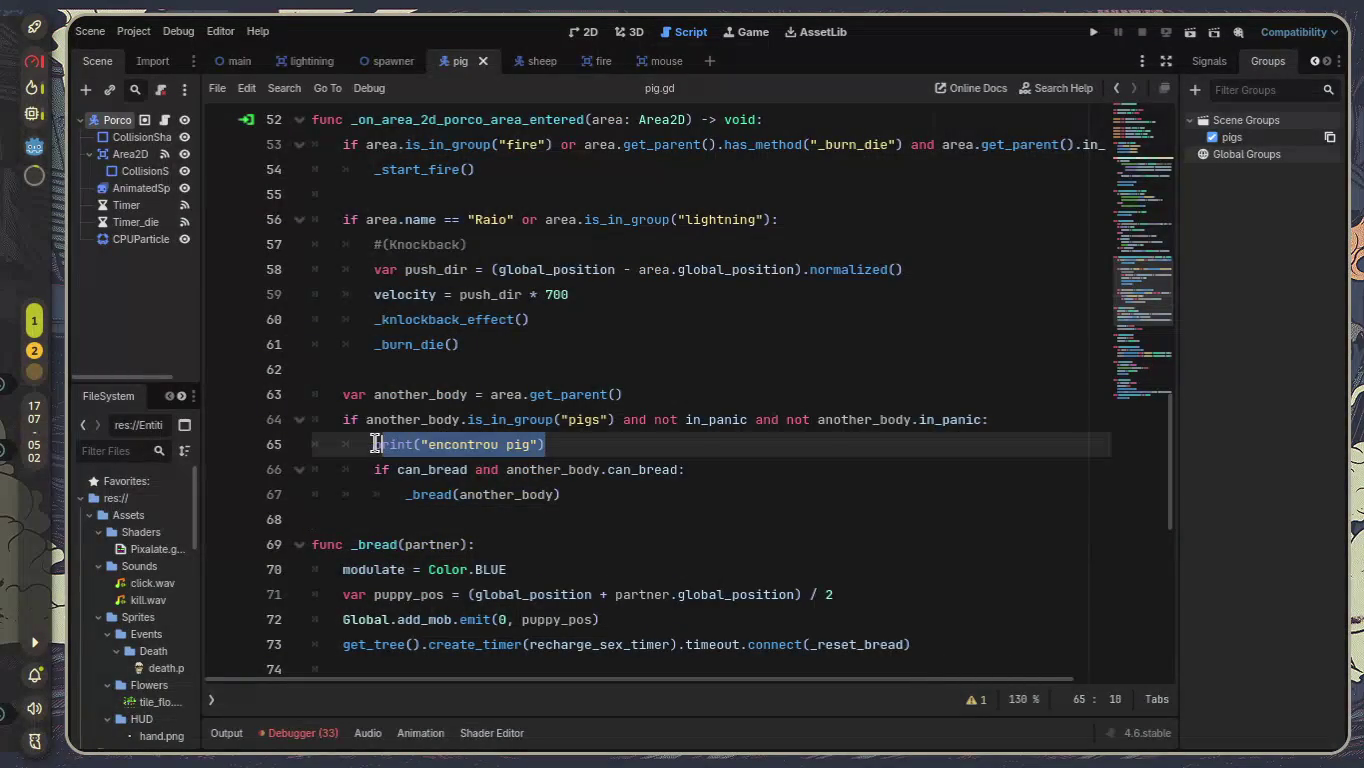
left_click(621, 441)
left_click(579, 505)
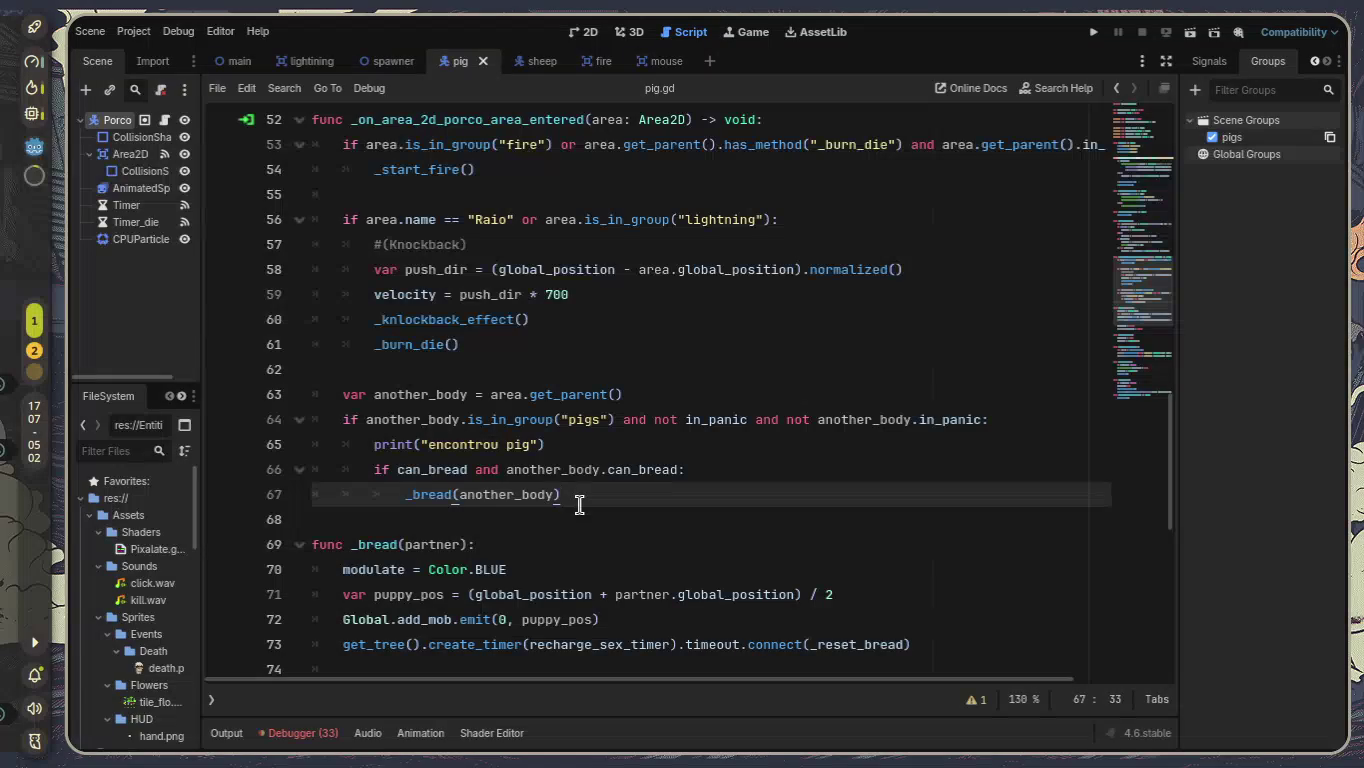
left_click_drag(405, 495, 326, 481)
left_click(622, 497)
scroll(624, 495, "down", 1)
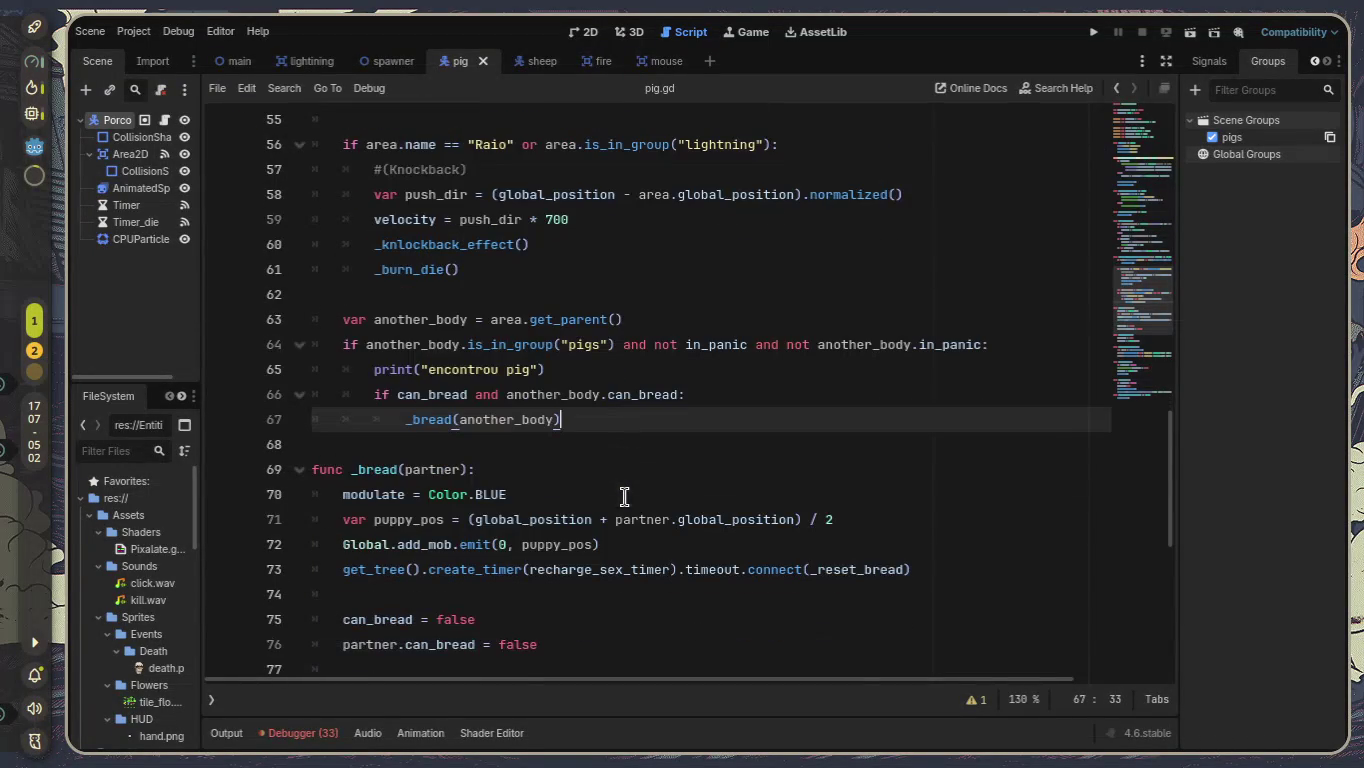
Delete the puppy_pos argument from the Global.add_mob emit call on line 72.
left_click_drag(600, 545, 320, 544)
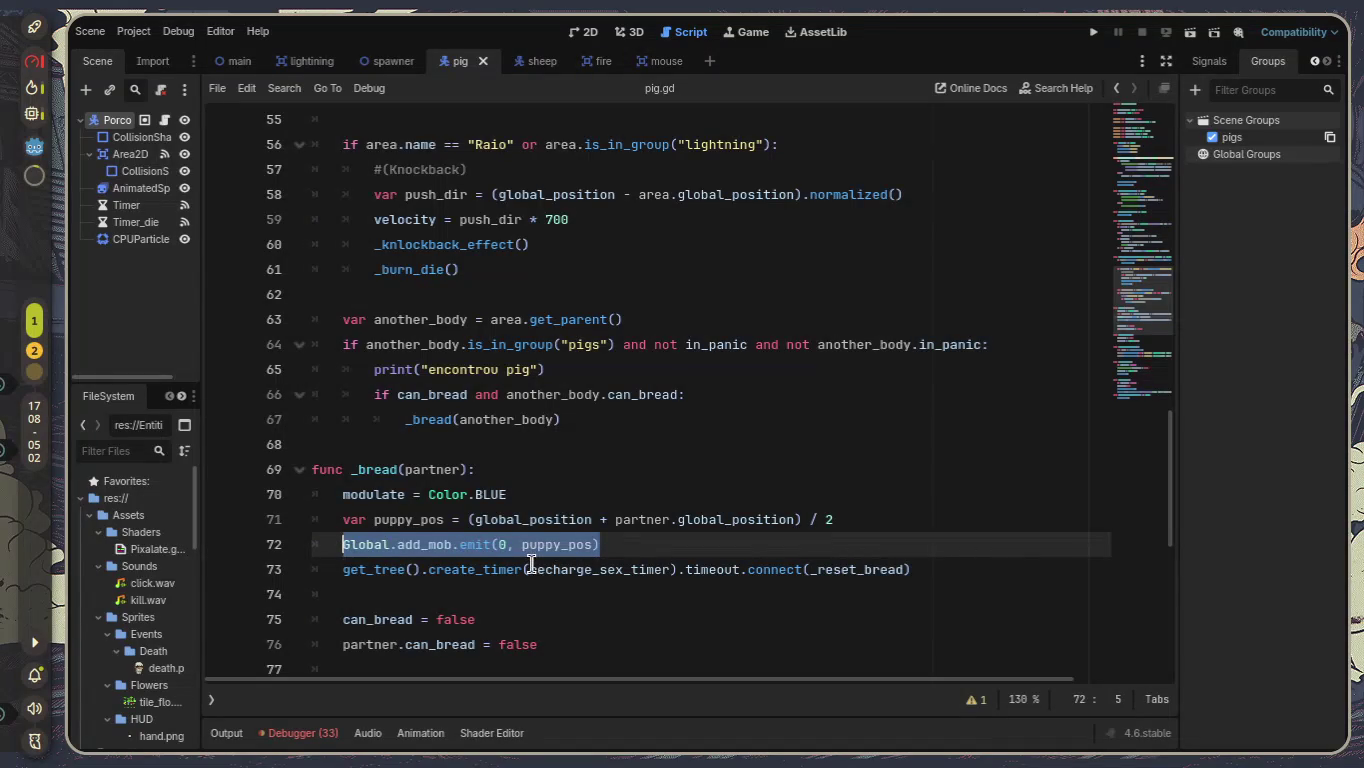
left_click(570, 545)
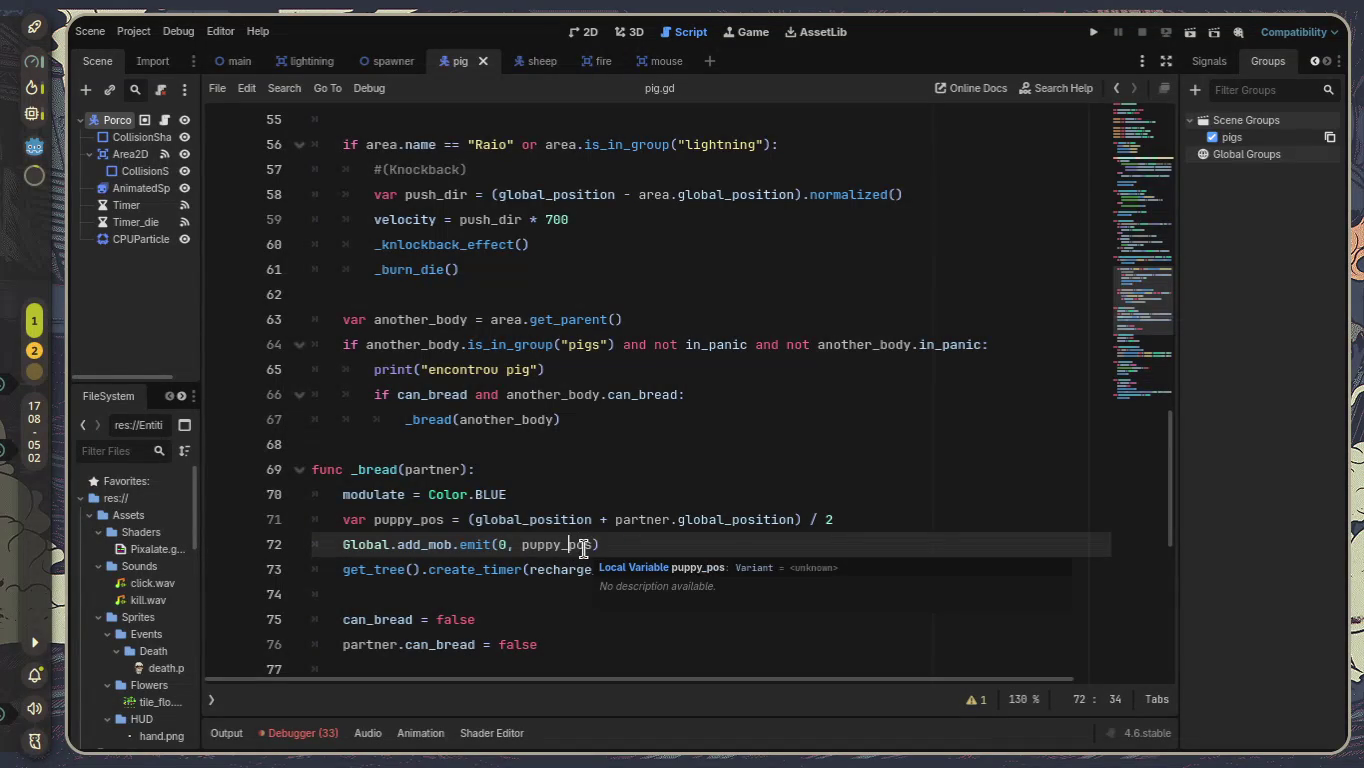
mouse_move(593, 545)
left_mouse_down()
mouse_move(502, 545)
mouse_move(520, 545)
left_mouse_up()
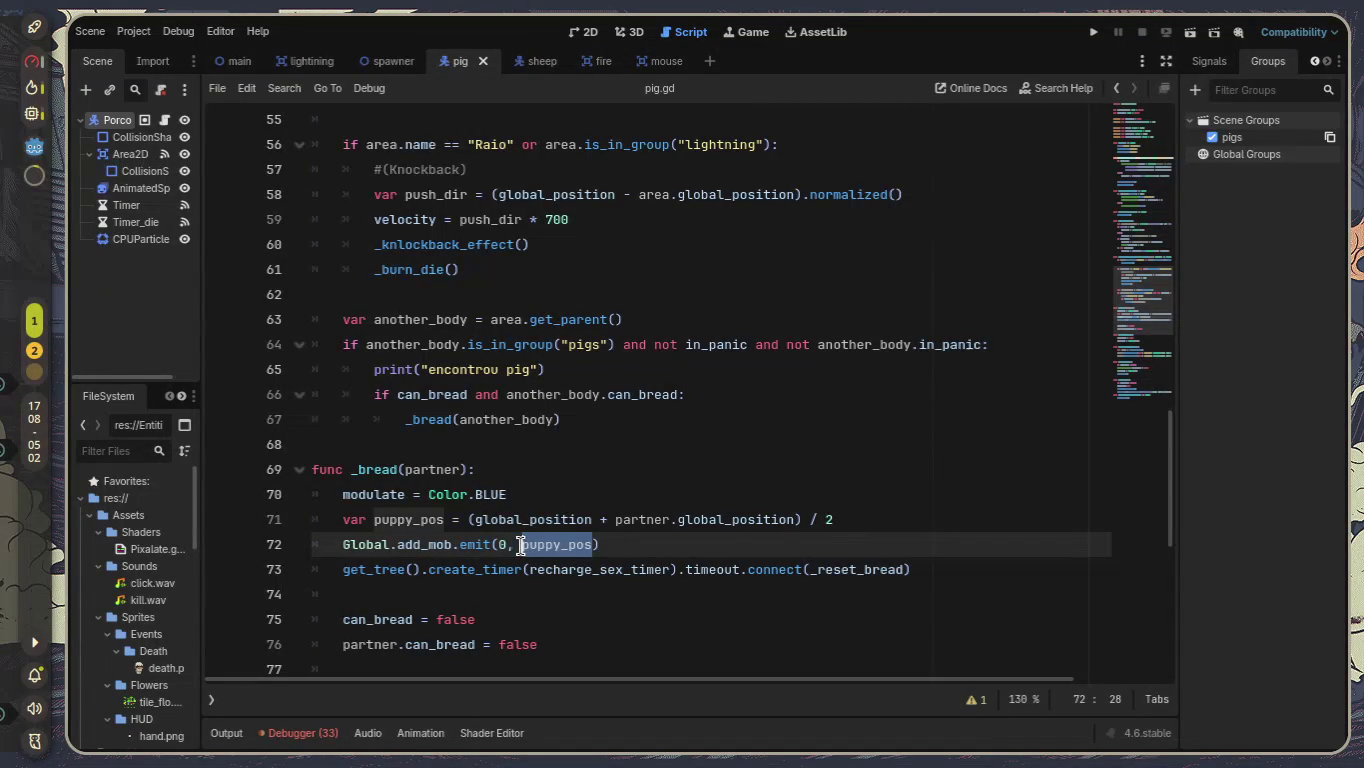
key("BackSpace")
key("BackSpace")
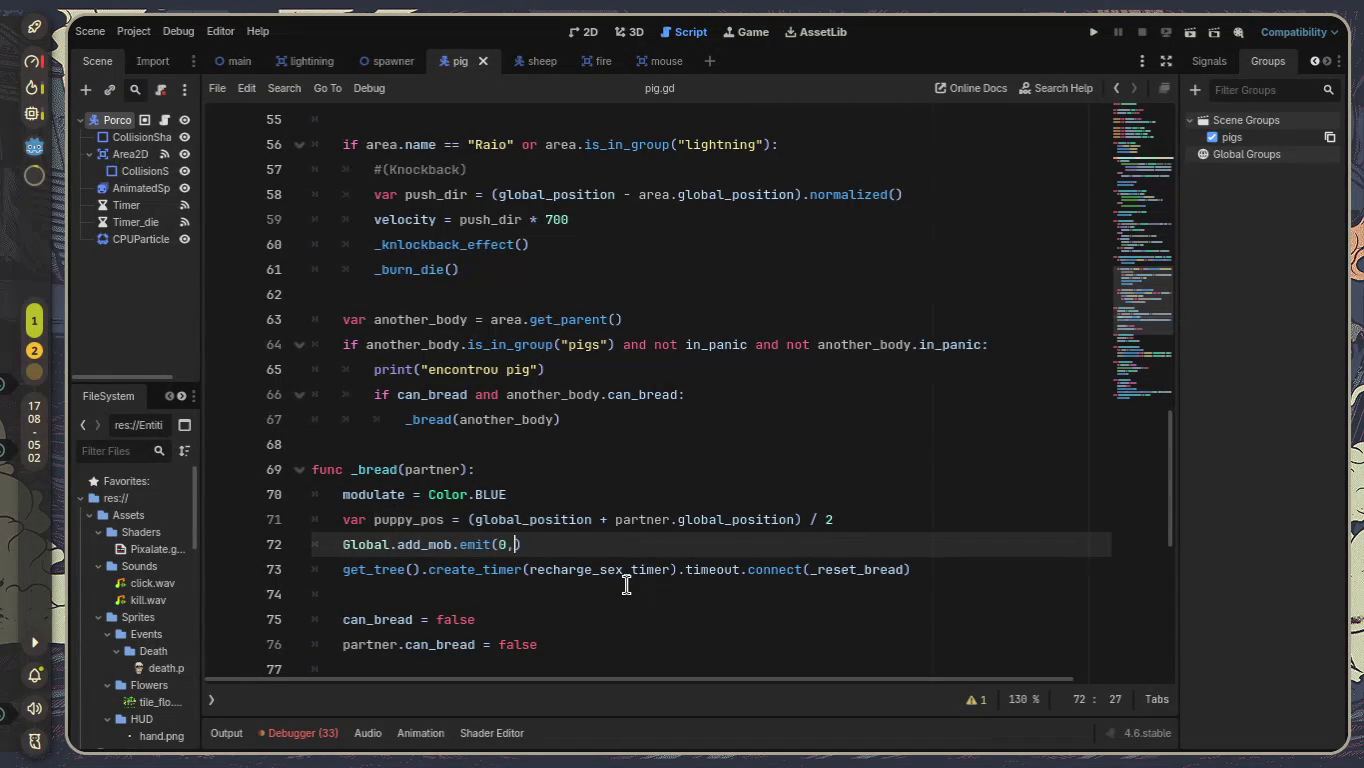
Delete the puppy_pos calculation line 71 from _bread.
left_click(833, 519)
left_click_drag(780, 517, 301, 513)
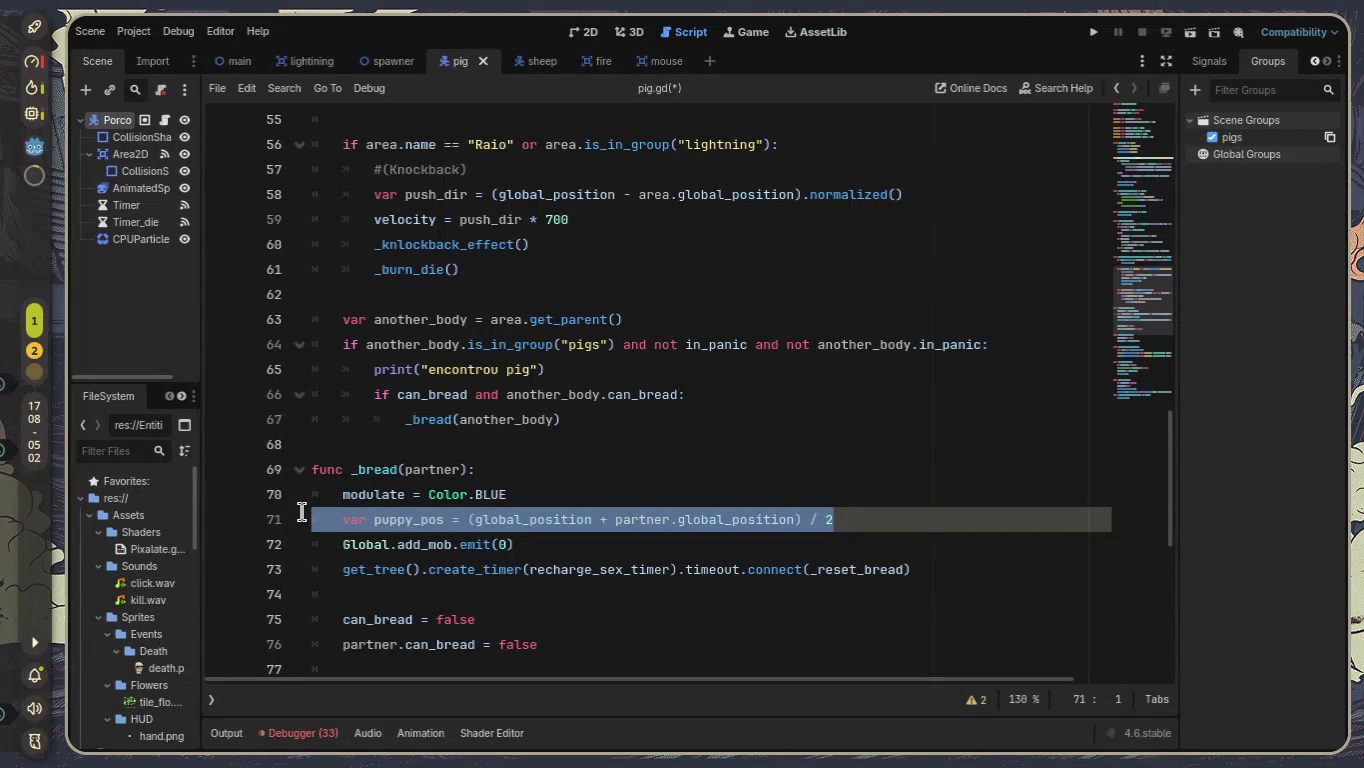
key("BackSpace")
key("BackSpace")
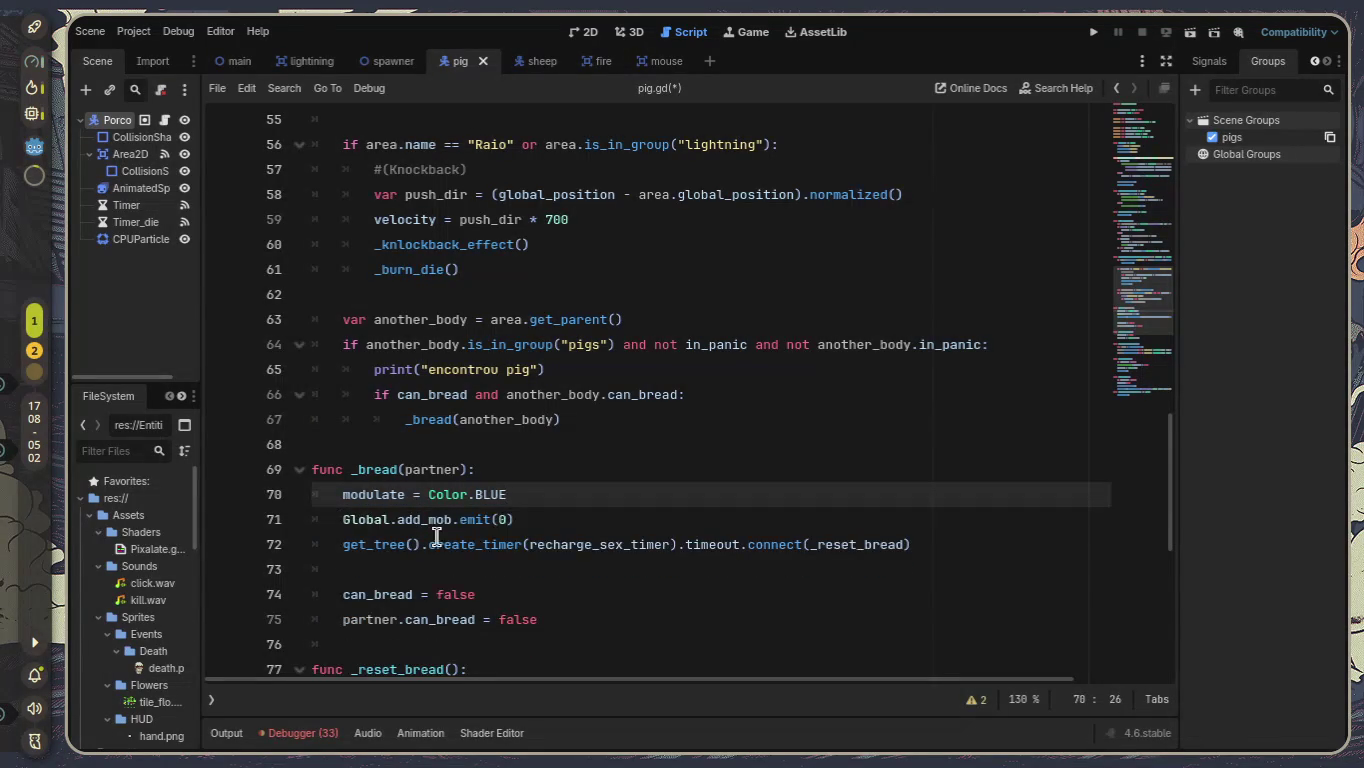
left_click(561, 522)
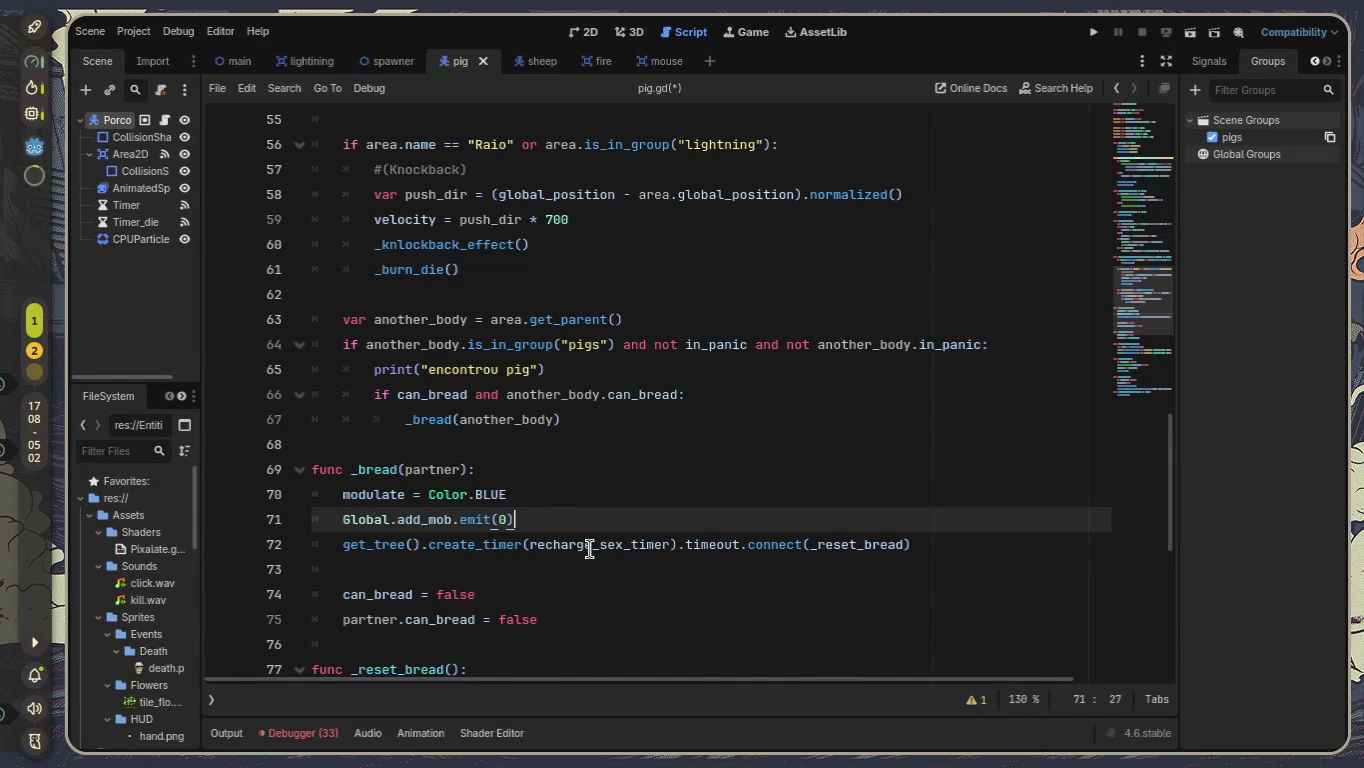
Change the recharge_sex_timer default on line 7 from 5.0 to 8.0 and run the game.
scroll(591, 547, "down", 2)
scroll(502, 549, "down", 1)
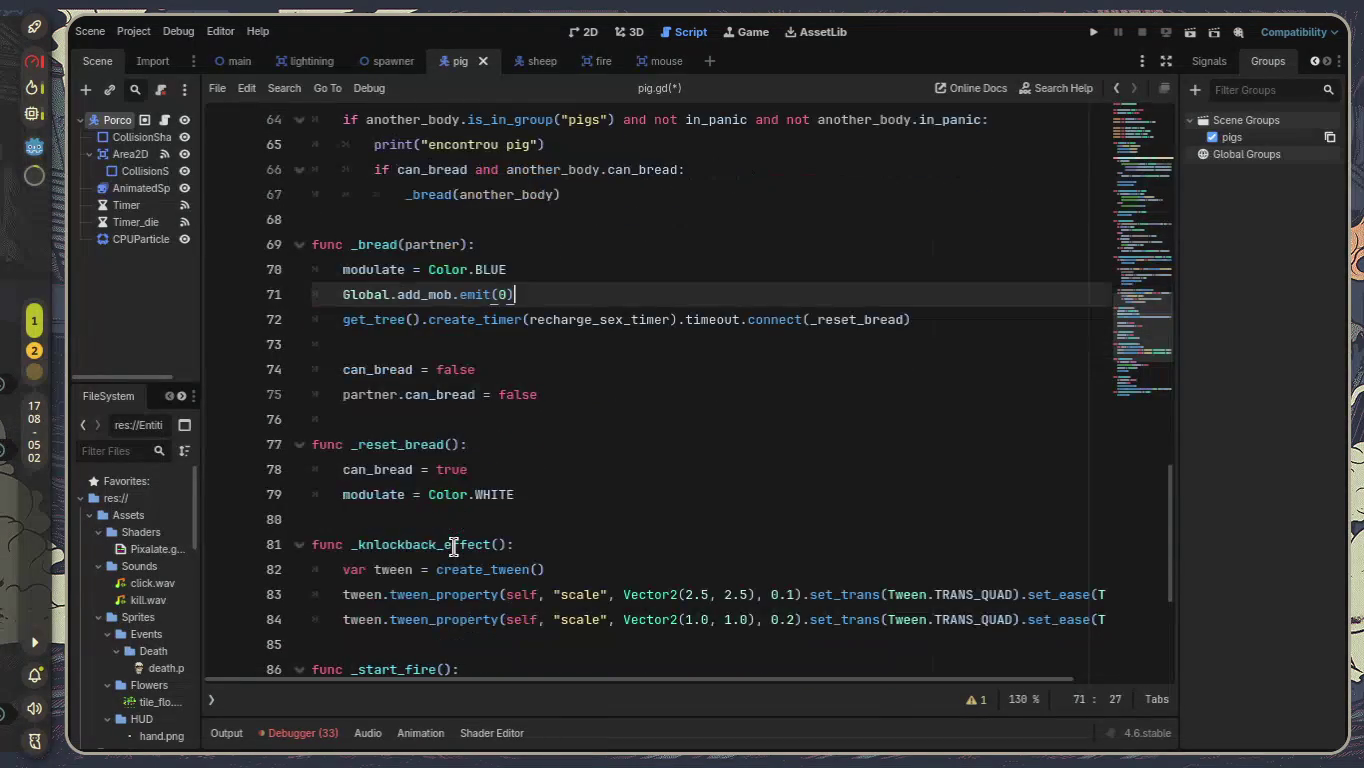
scroll(452, 545, "down", 1)
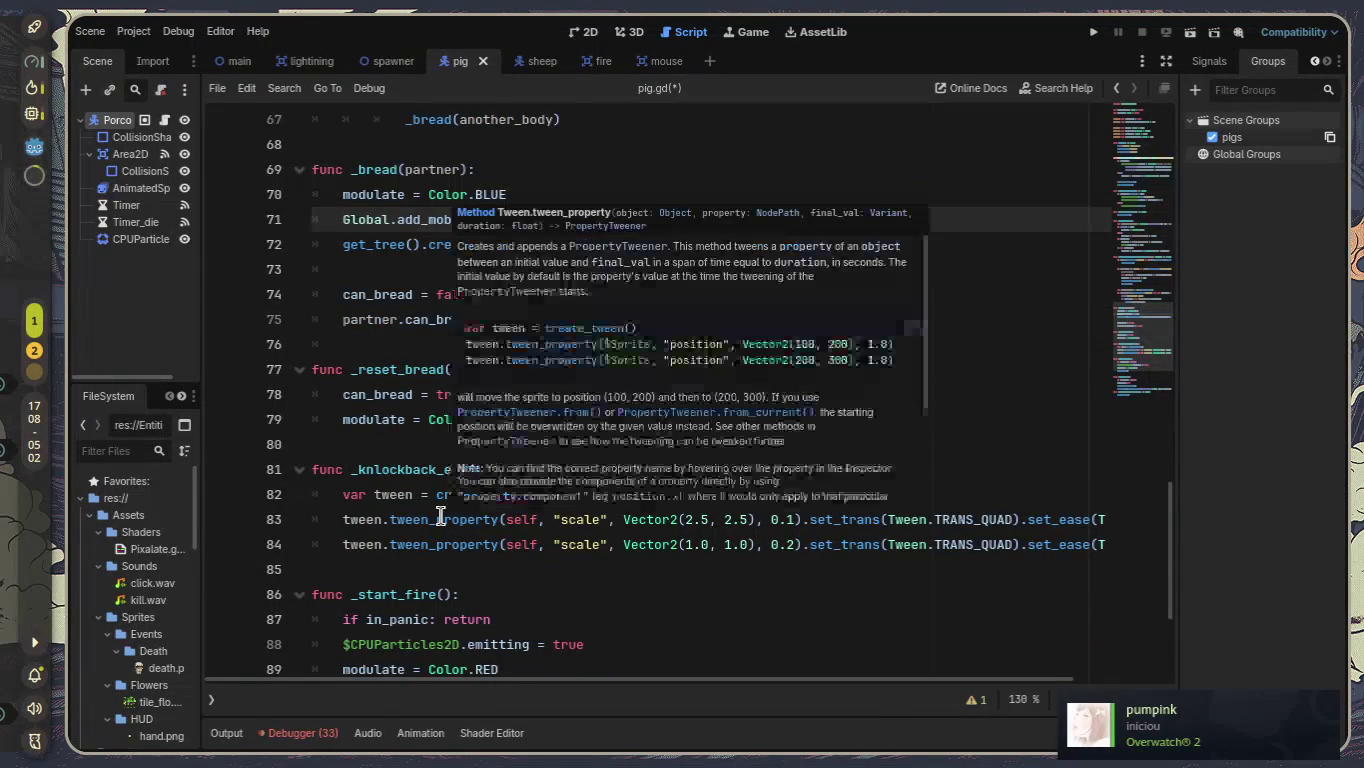
scroll(563, 431, "up", 20)
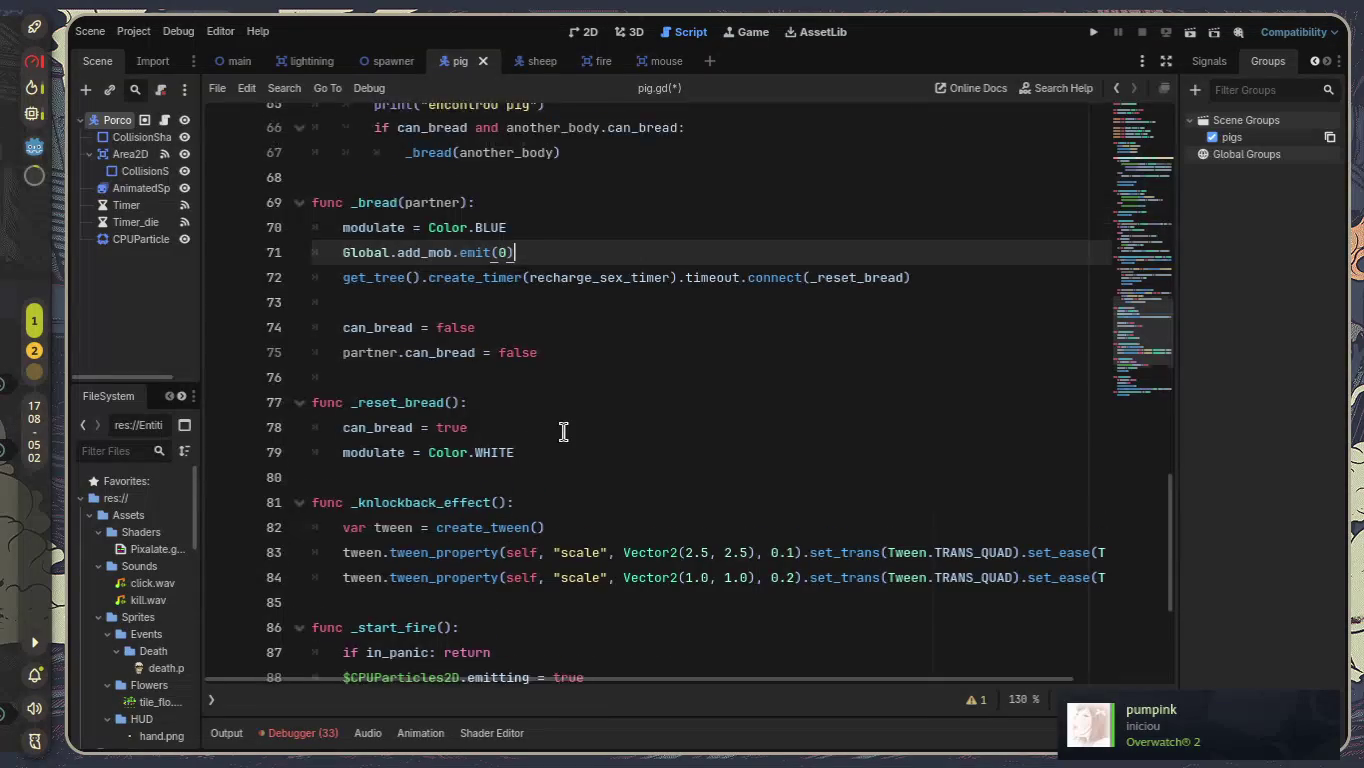
scroll(498, 253, "up", 1)
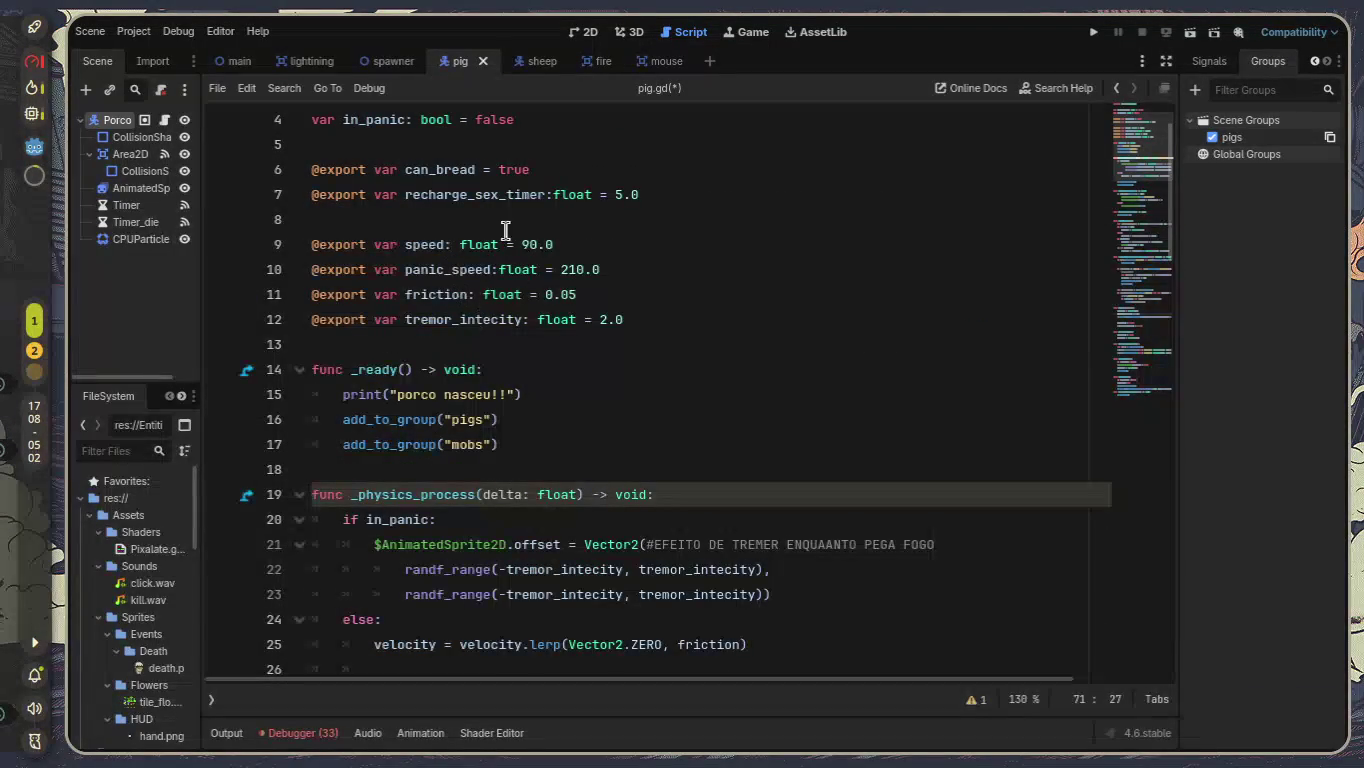
left_click(665, 195)
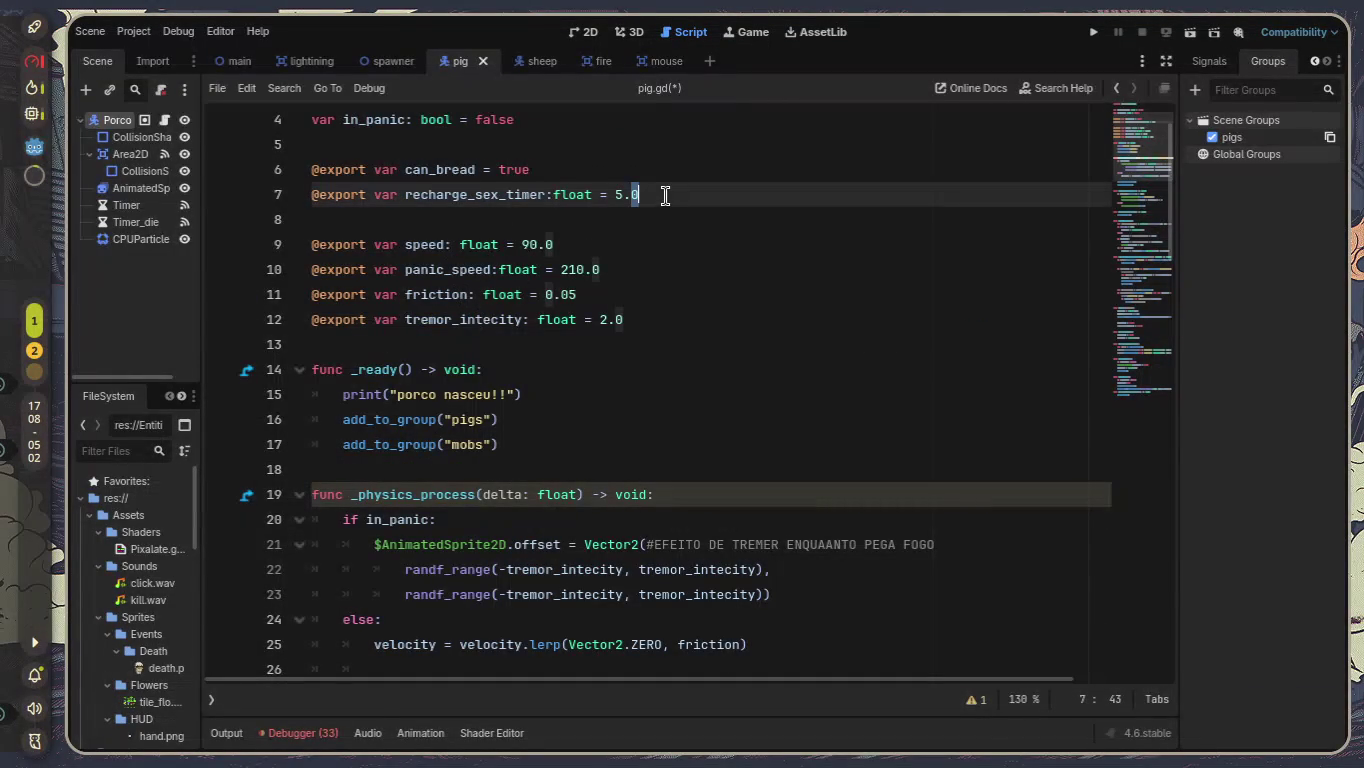
left_click(723, 239)
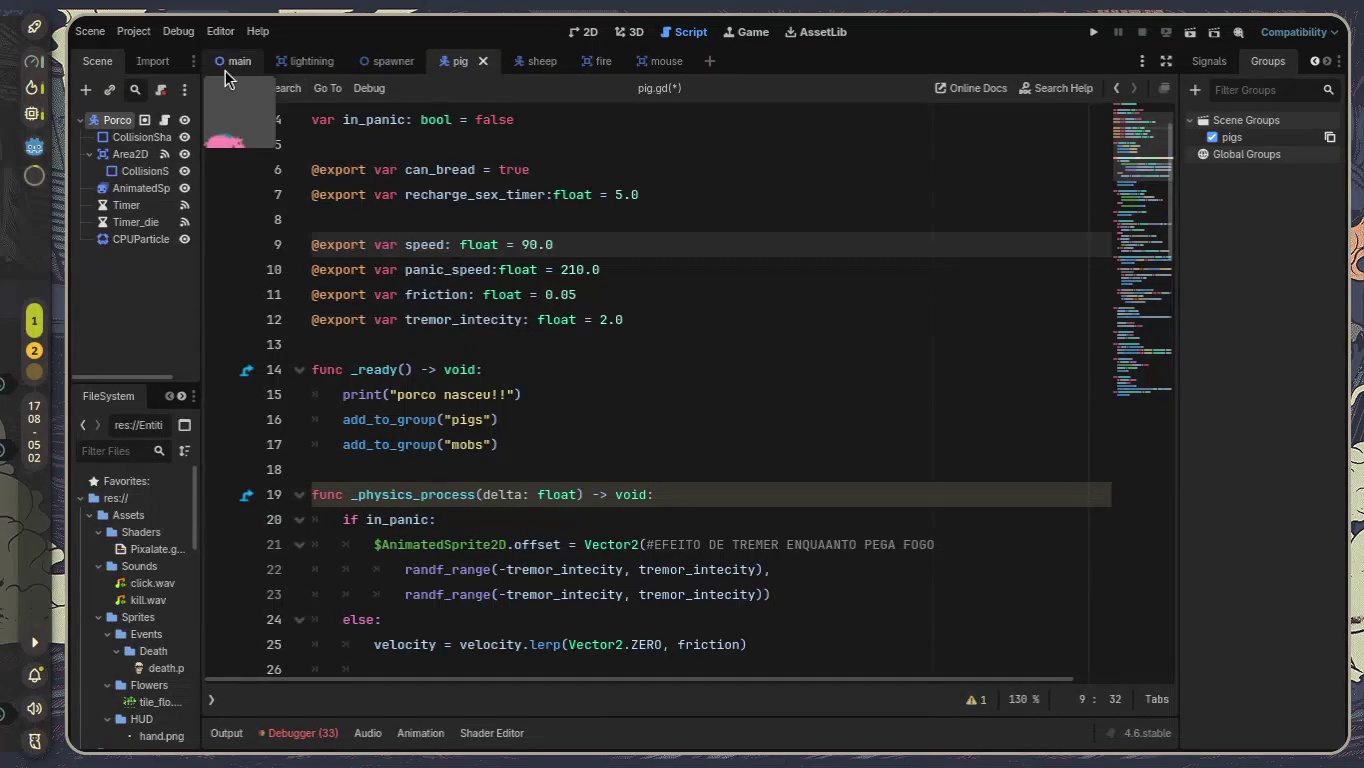
left_click(621, 194)
type("8")
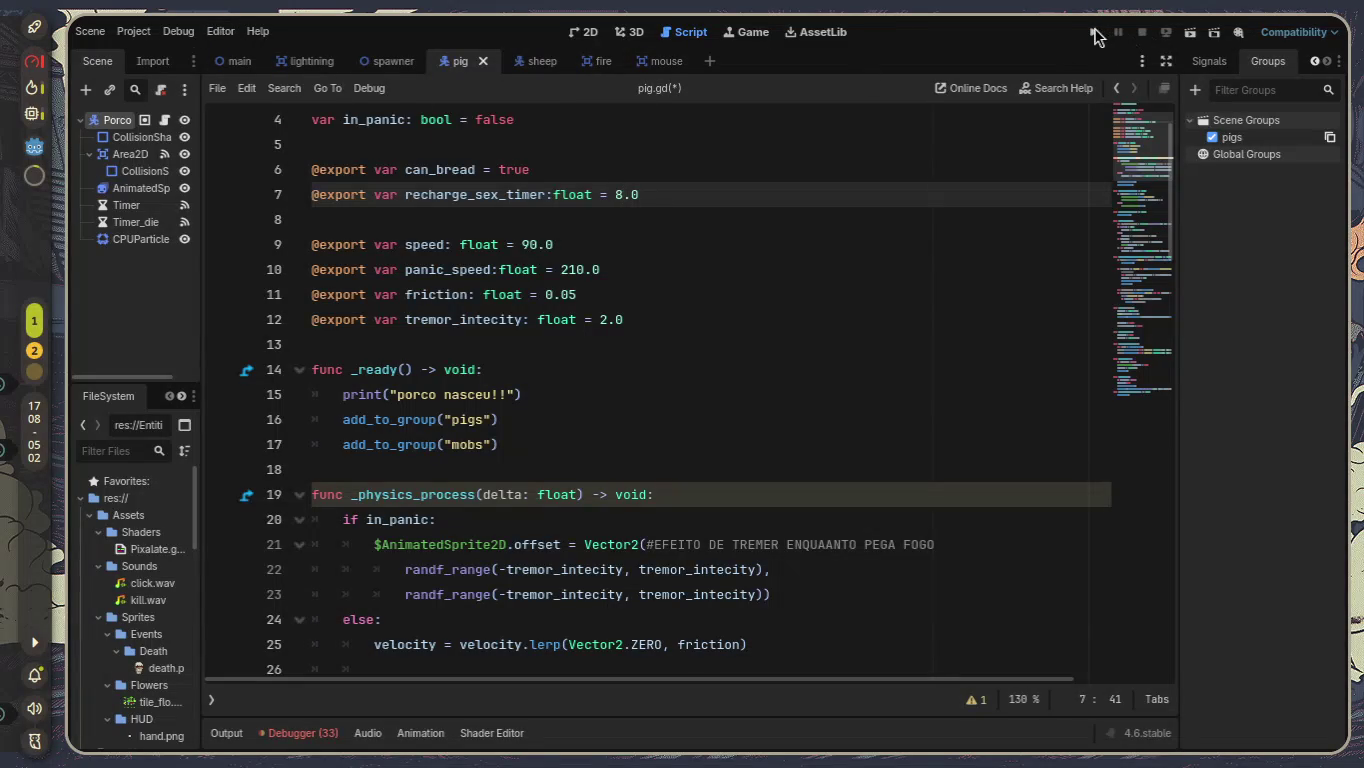
left_click(1095, 37)
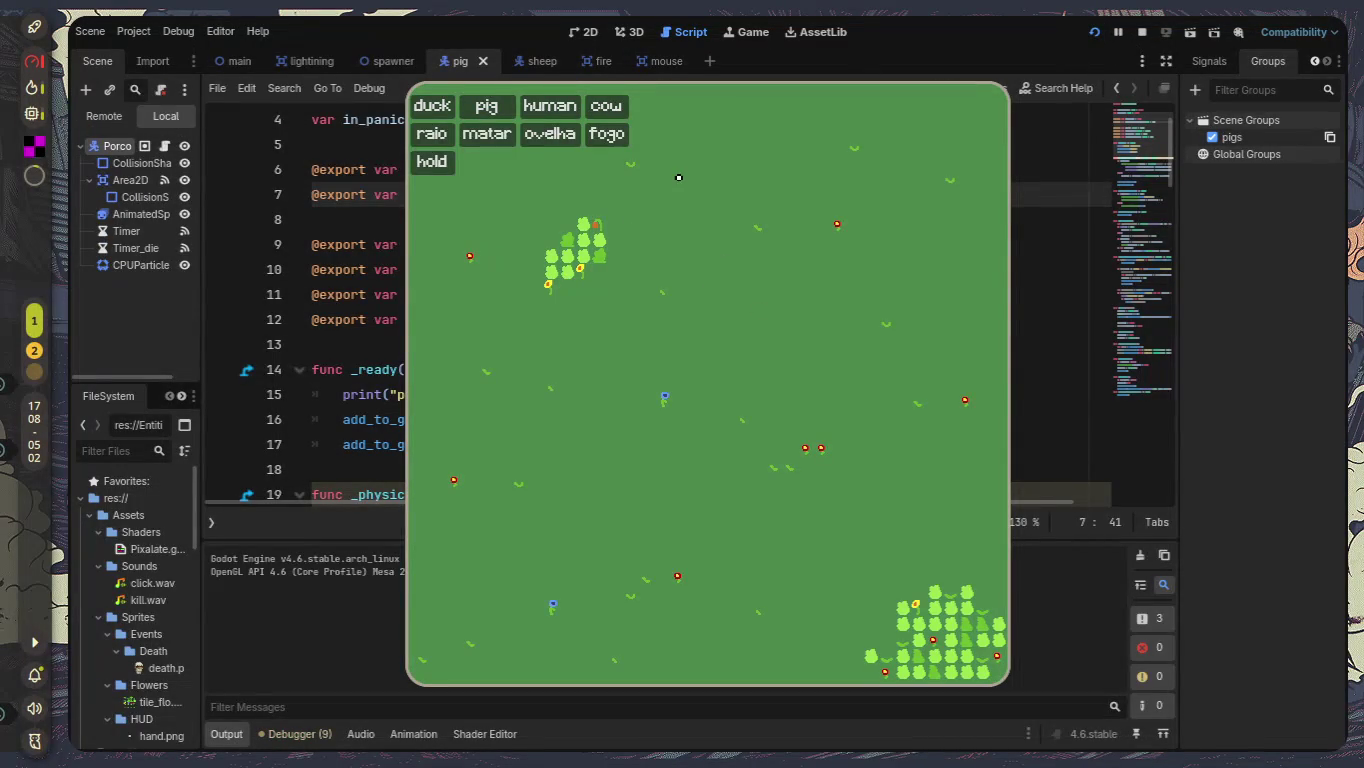
Move the game window aside and spawn about ten pigs with the in-game button.
mouse_move(712, 177)
left_mouse_down()
mouse_move(816, 256)
mouse_move(1027, 265)
mouse_move(764, 177)
left_mouse_up()
left_click(546, 103)
left_click(547, 104)
left_click(547, 104)
left_click(547, 103)
left_click(547, 103)
left_click(547, 104)
left_click(546, 103)
left_click(546, 104)
left_click(547, 103)
left_click(547, 103)
left_click(547, 104)
left_click(547, 103)
left_click(546, 103)
left_click(547, 103)
left_click(547, 103)
left_click(546, 104)
left_click(547, 104)
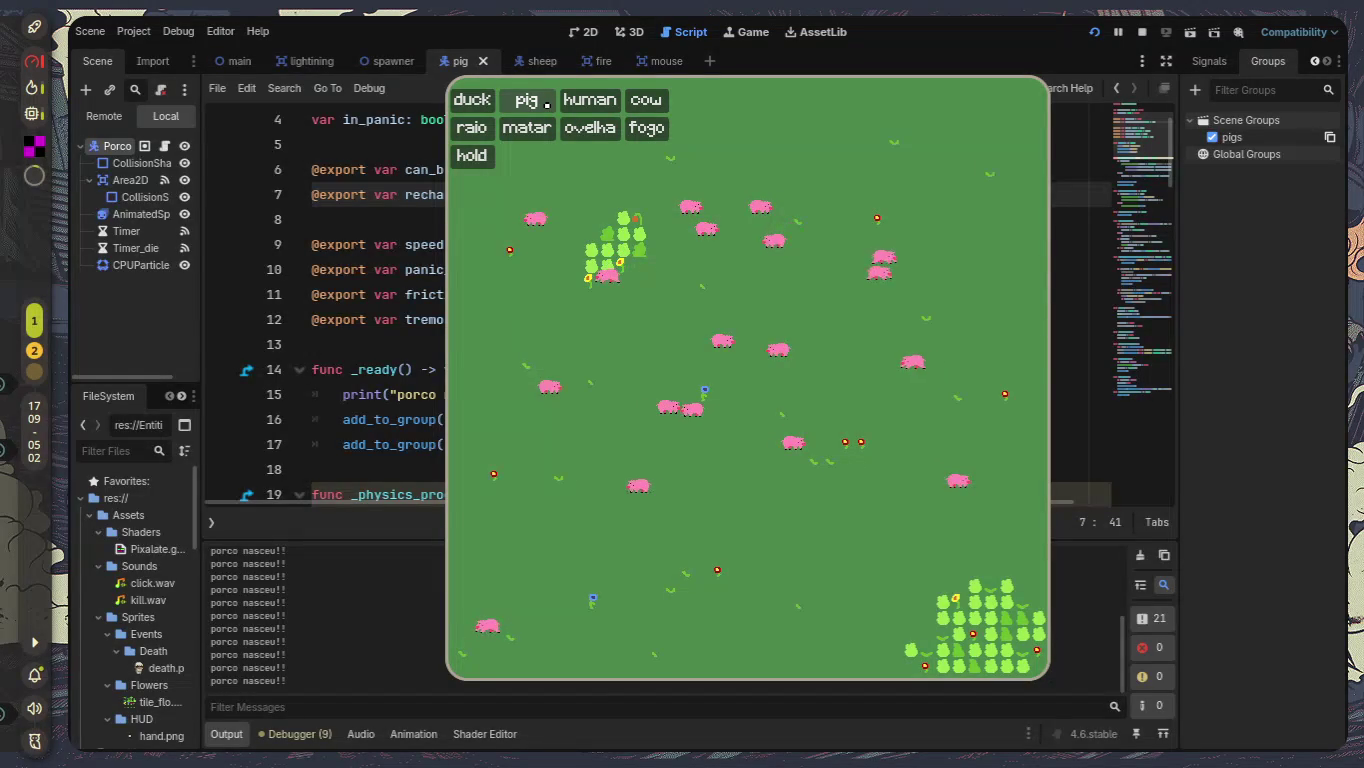
left_click(547, 103)
left_click(547, 103)
left_click(547, 103)
left_click(547, 103)
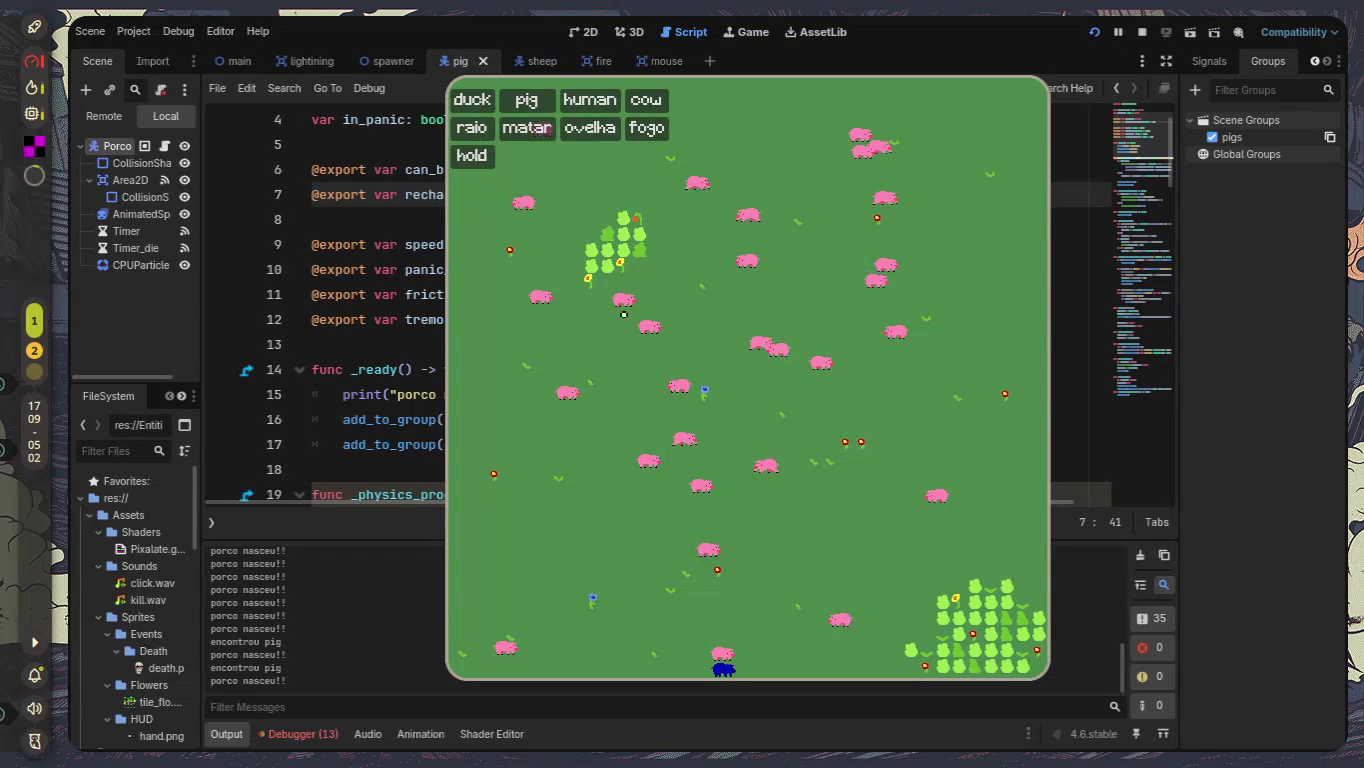
Switch focus between editor and game, then show the Debugger's error list.
left_click(737, 716)
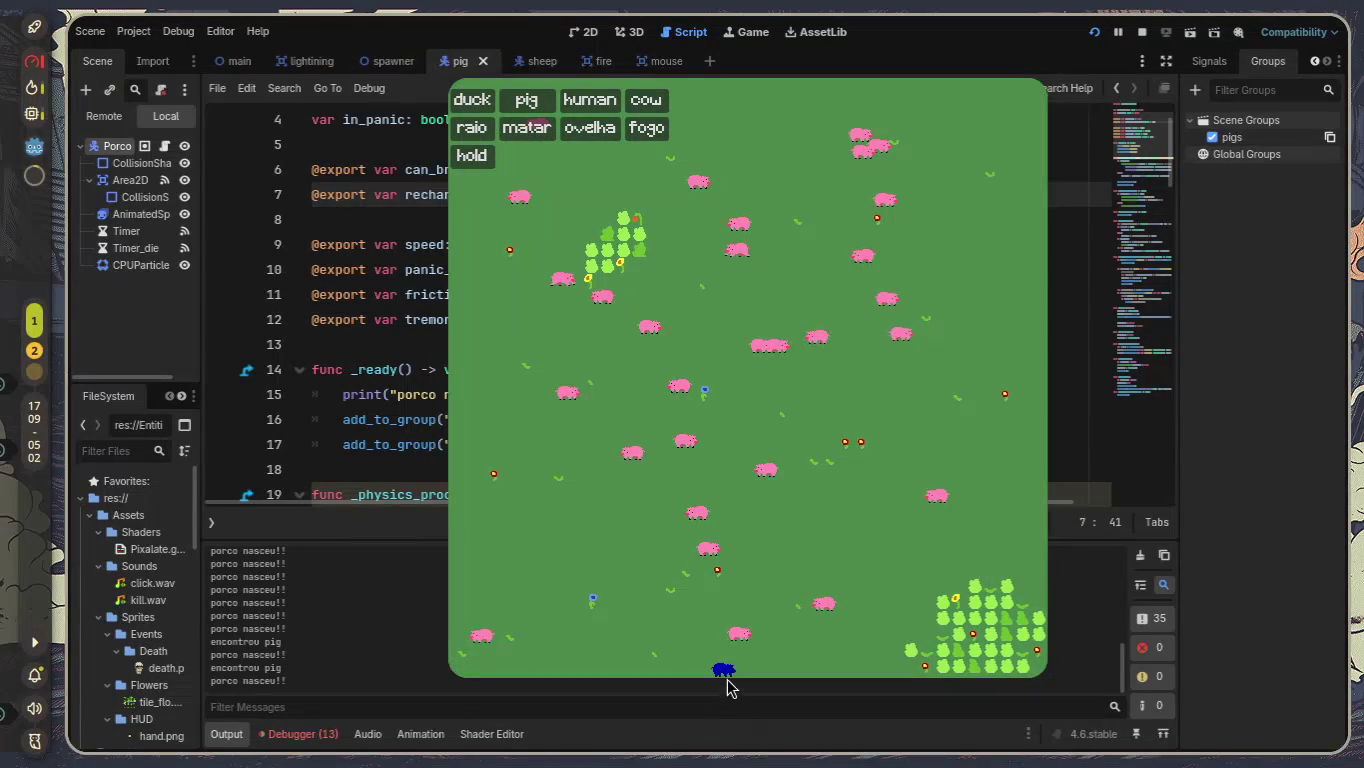
left_click(735, 673)
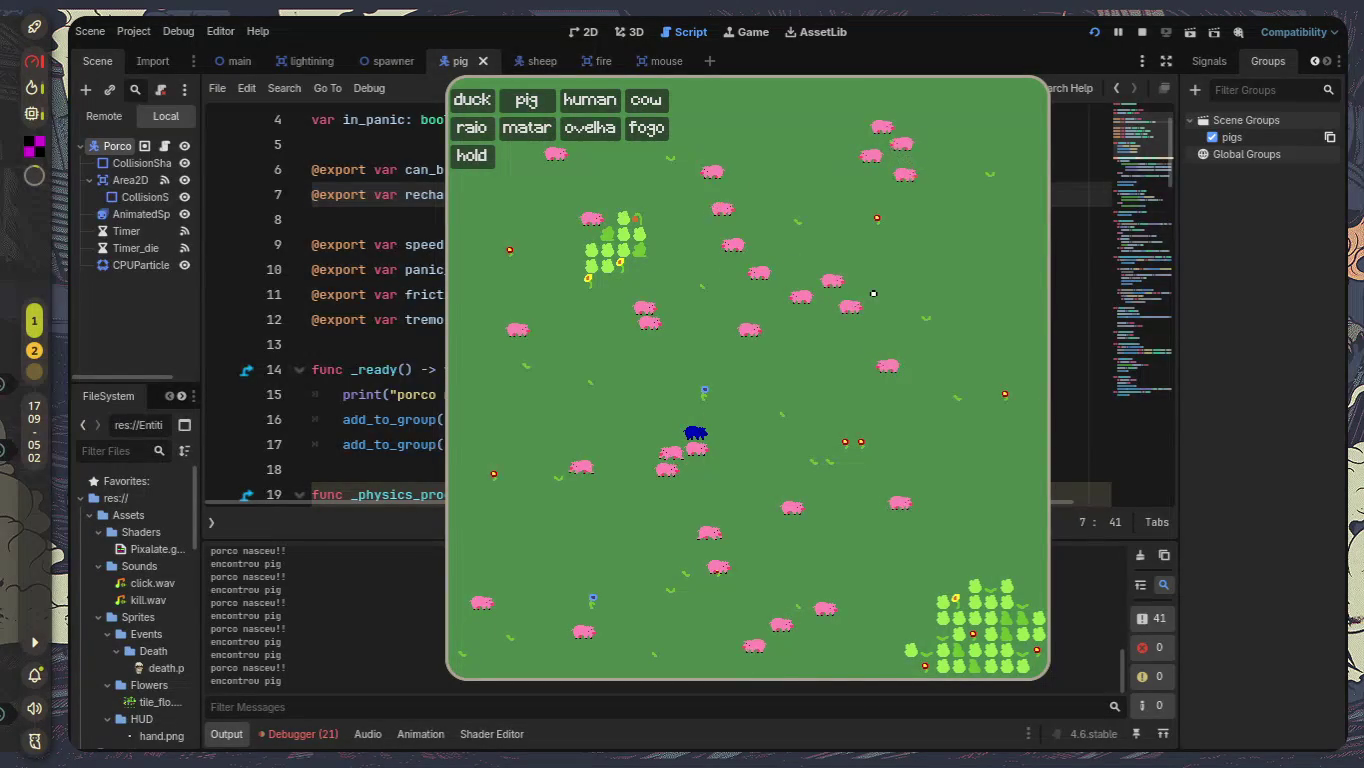
left_click(331, 733)
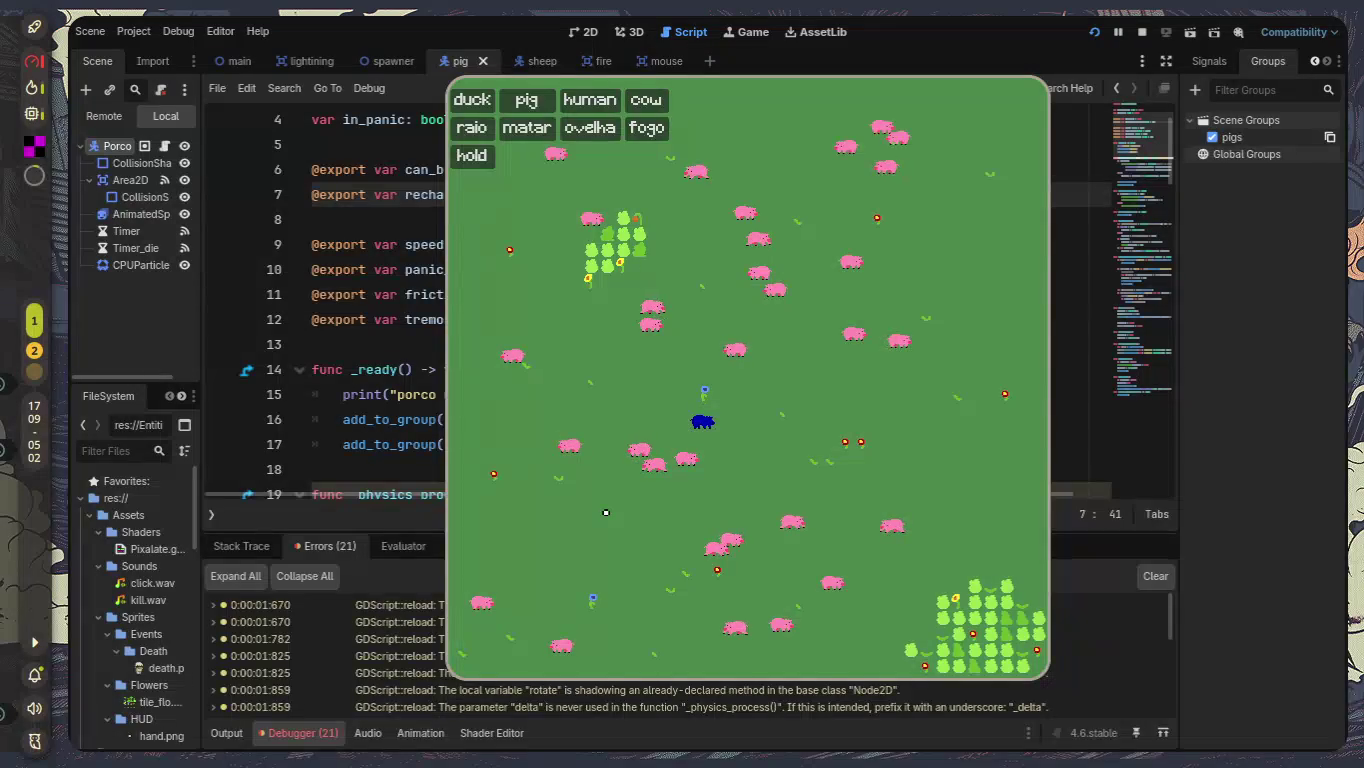
Stop the game, enlarge the debugger error list, and jump to the warning's source in Global.gd.
key("F8")
mouse_move(556, 529)
left_mouse_down()
mouse_move(600, 317)
mouse_move(604, 202)
left_mouse_up()
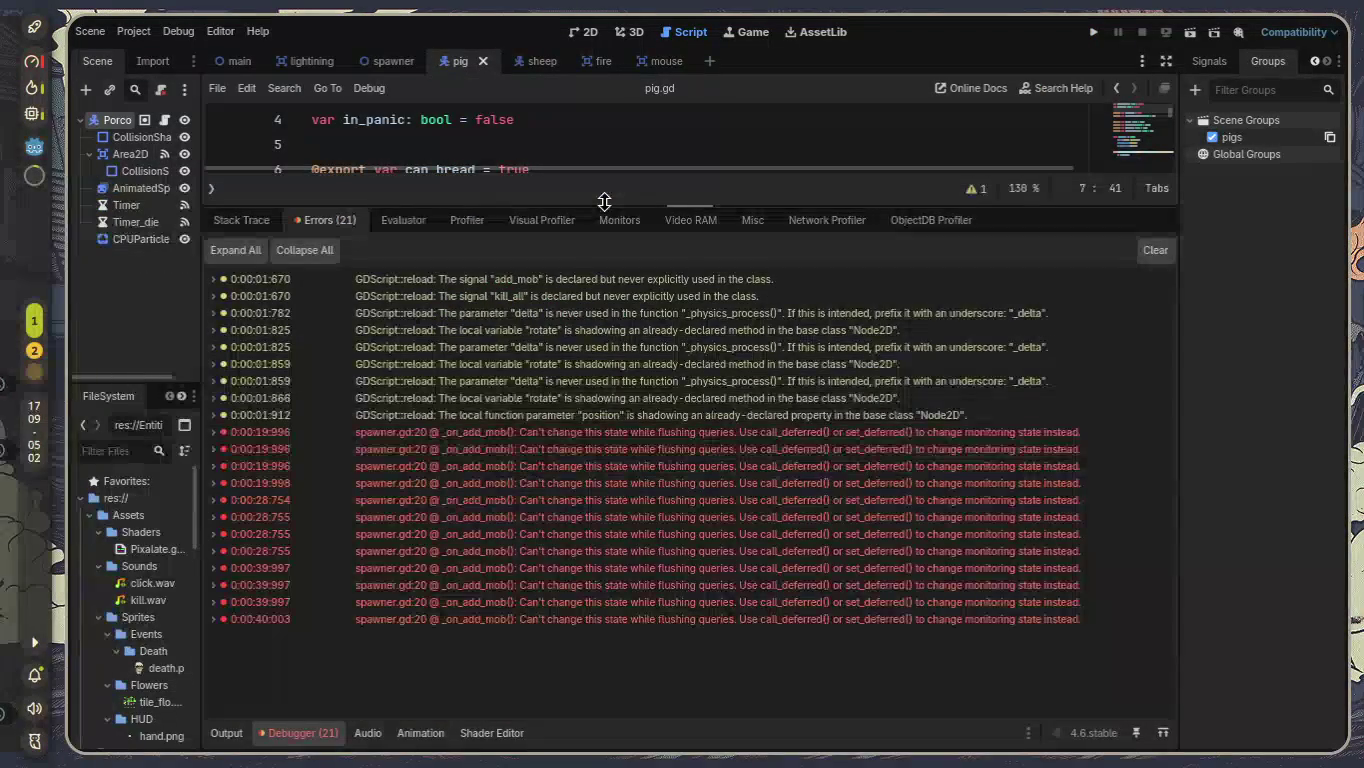
left_click(495, 299)
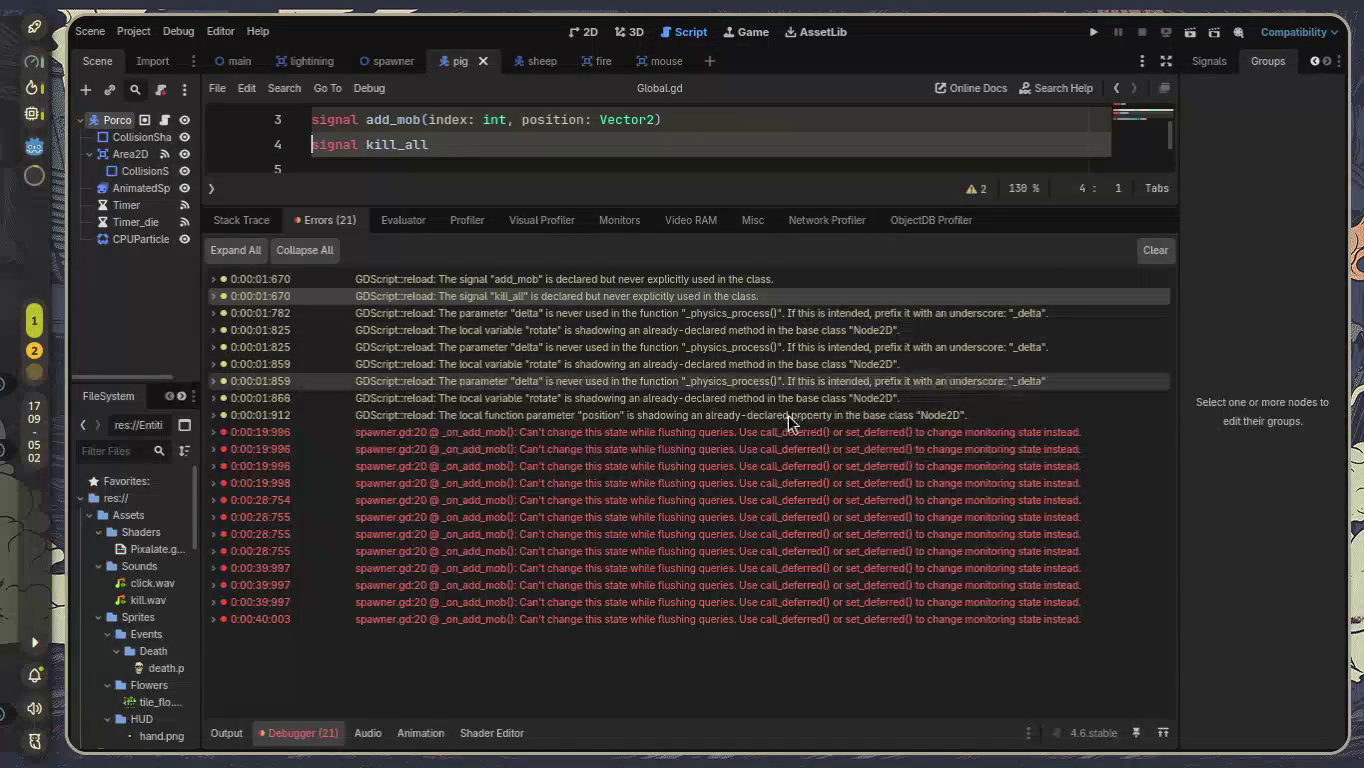
Restore the selected_tool variable line on line 5 of Global.gd.
mouse_move(779, 437)
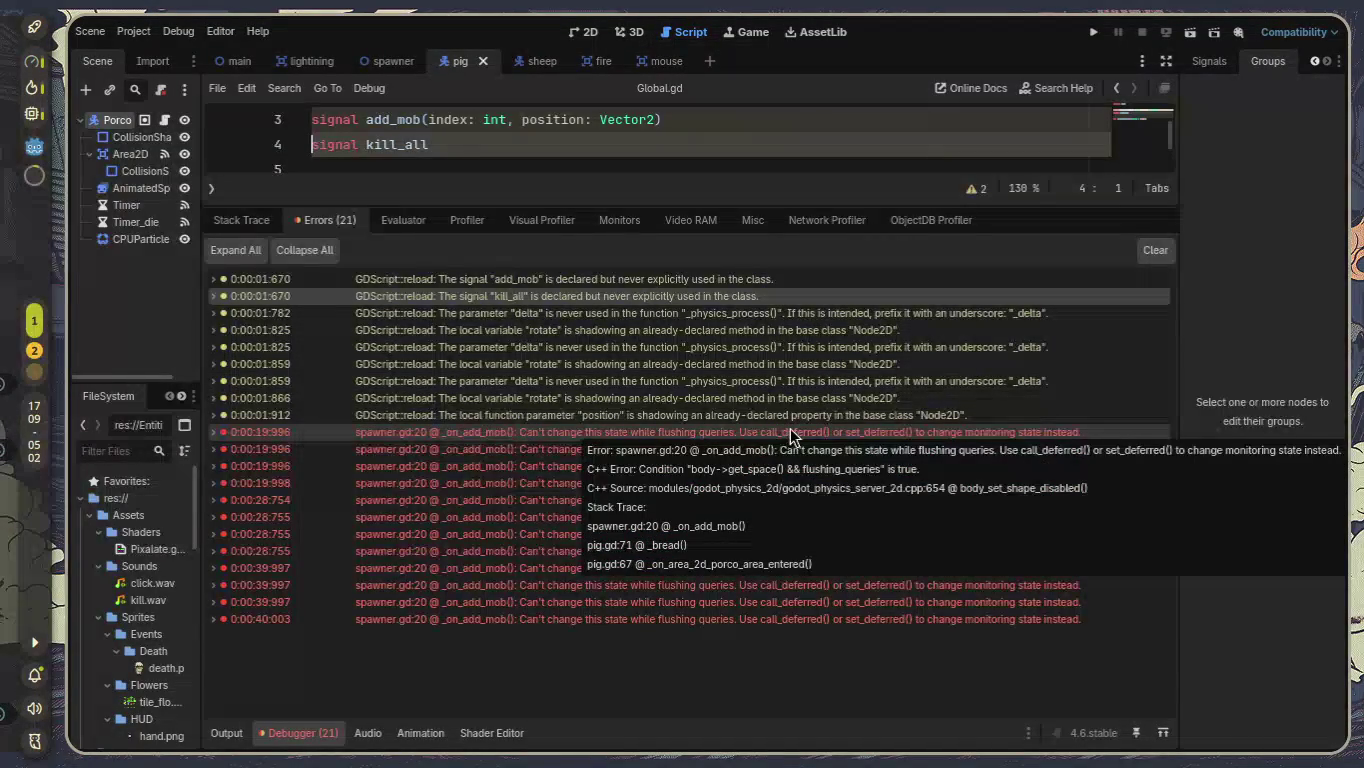
mouse_move(826, 430)
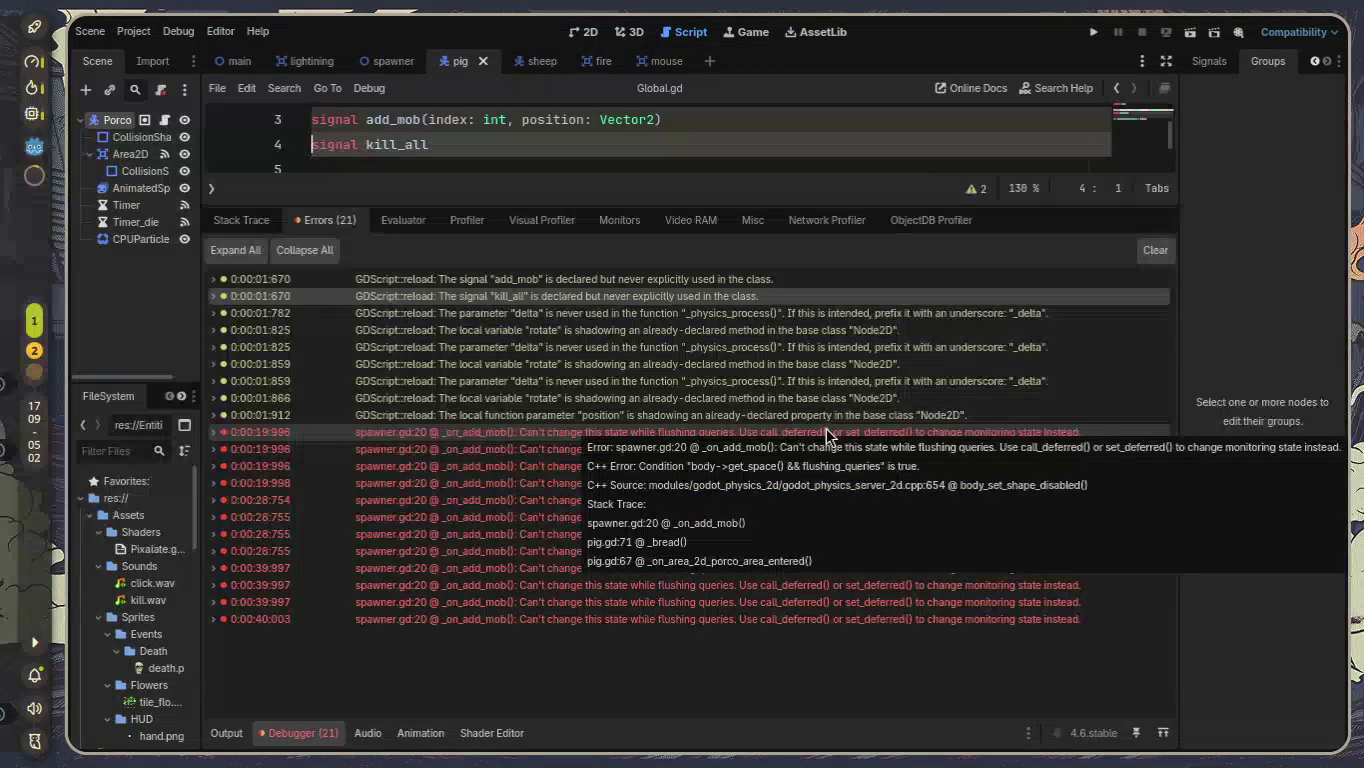
left_click(445, 167)
type("var selected_tool:String = \"none\"")
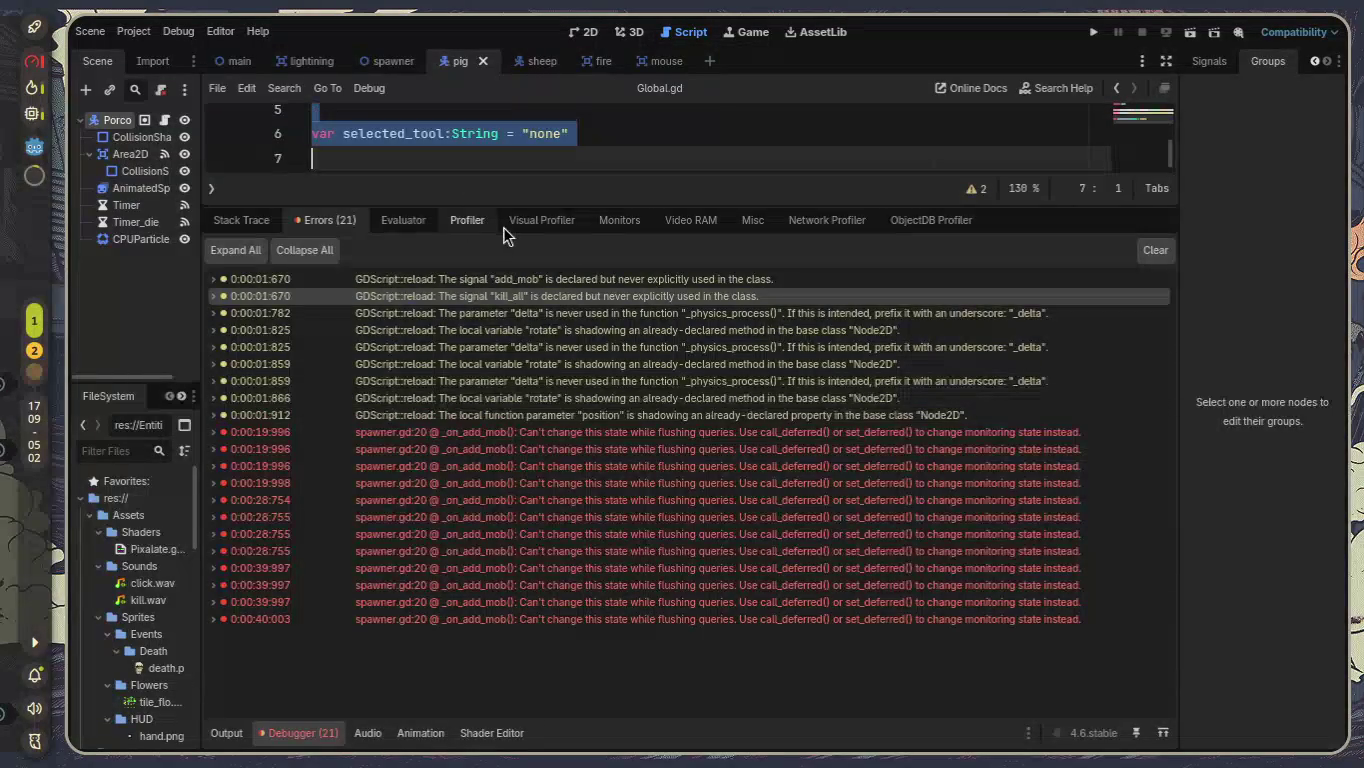
Open spawner.gd, select its get_parent().add_child(new_mob) line 20, and reopen the error list.
left_click(301, 733)
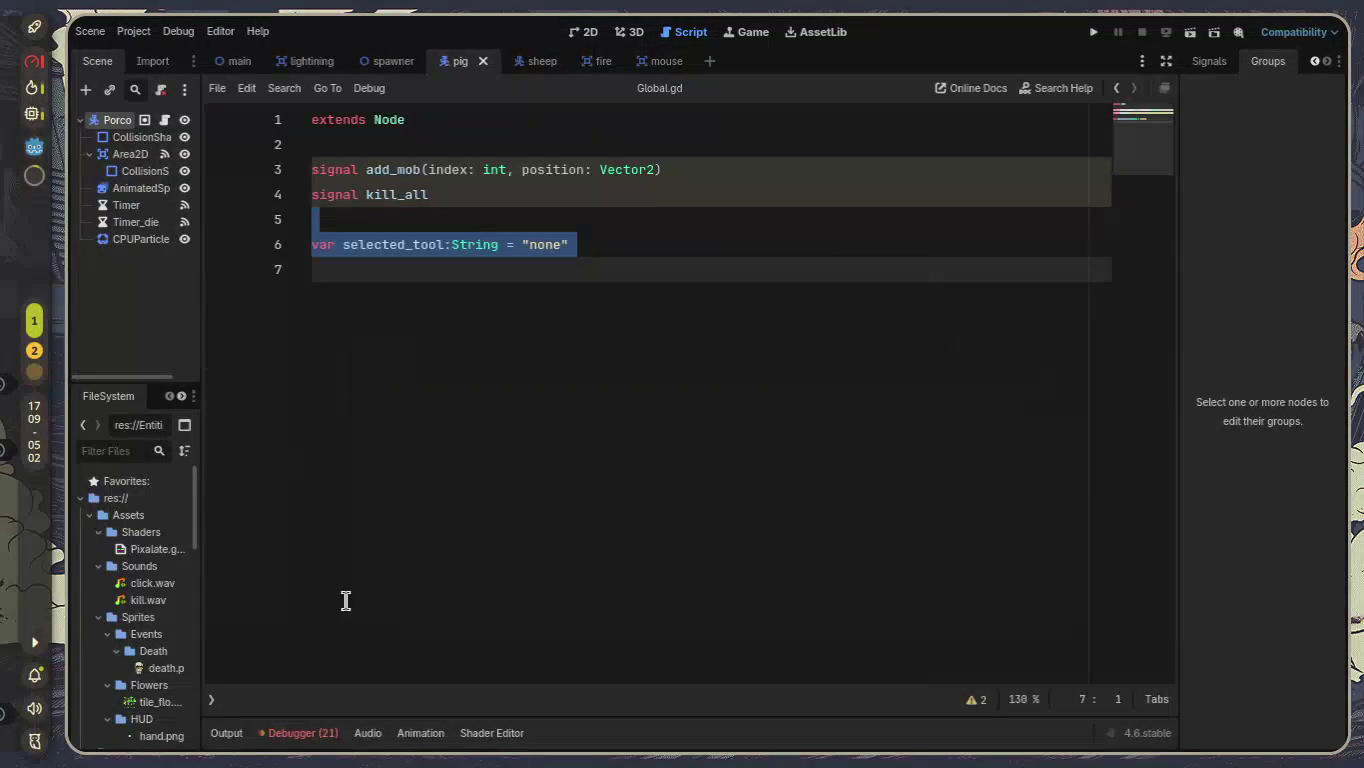
left_click(213, 704)
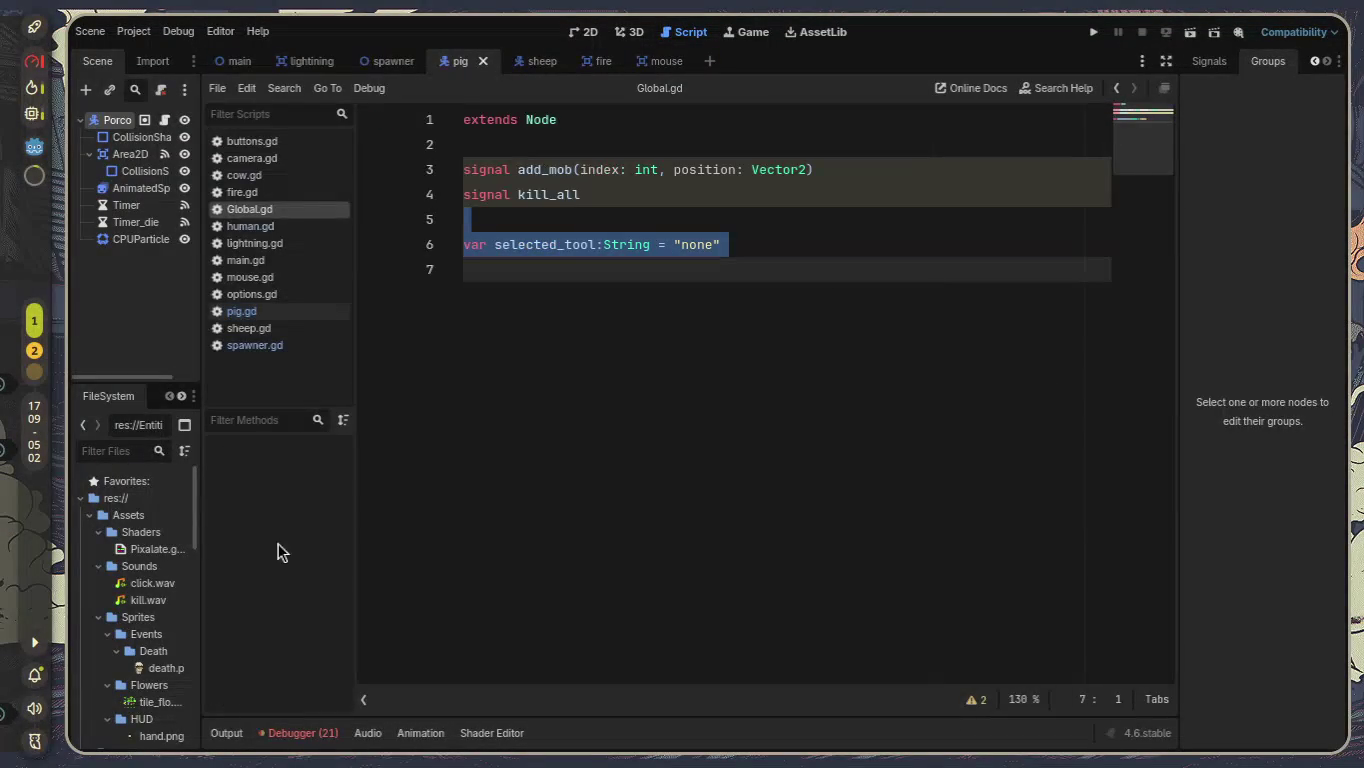
left_click(271, 345)
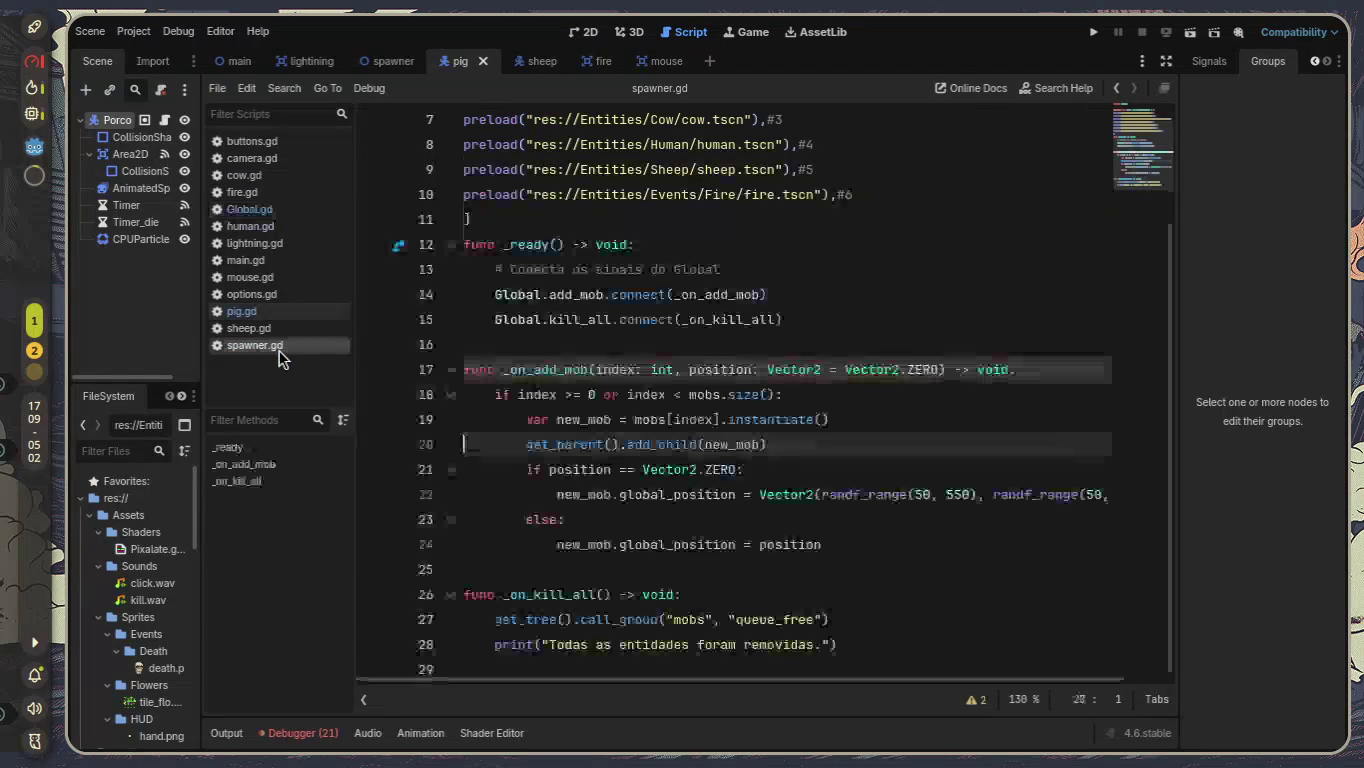
triple_click(930, 446)
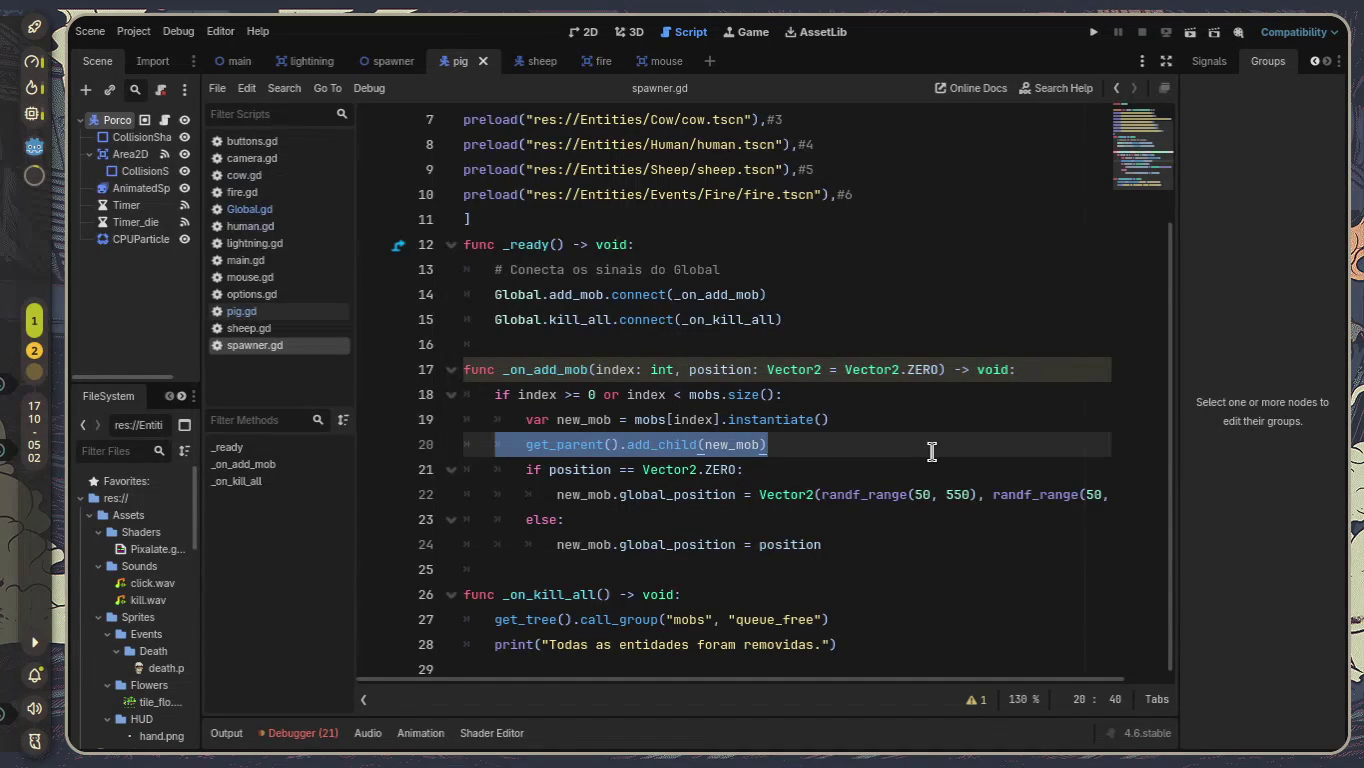
left_click(300, 734)
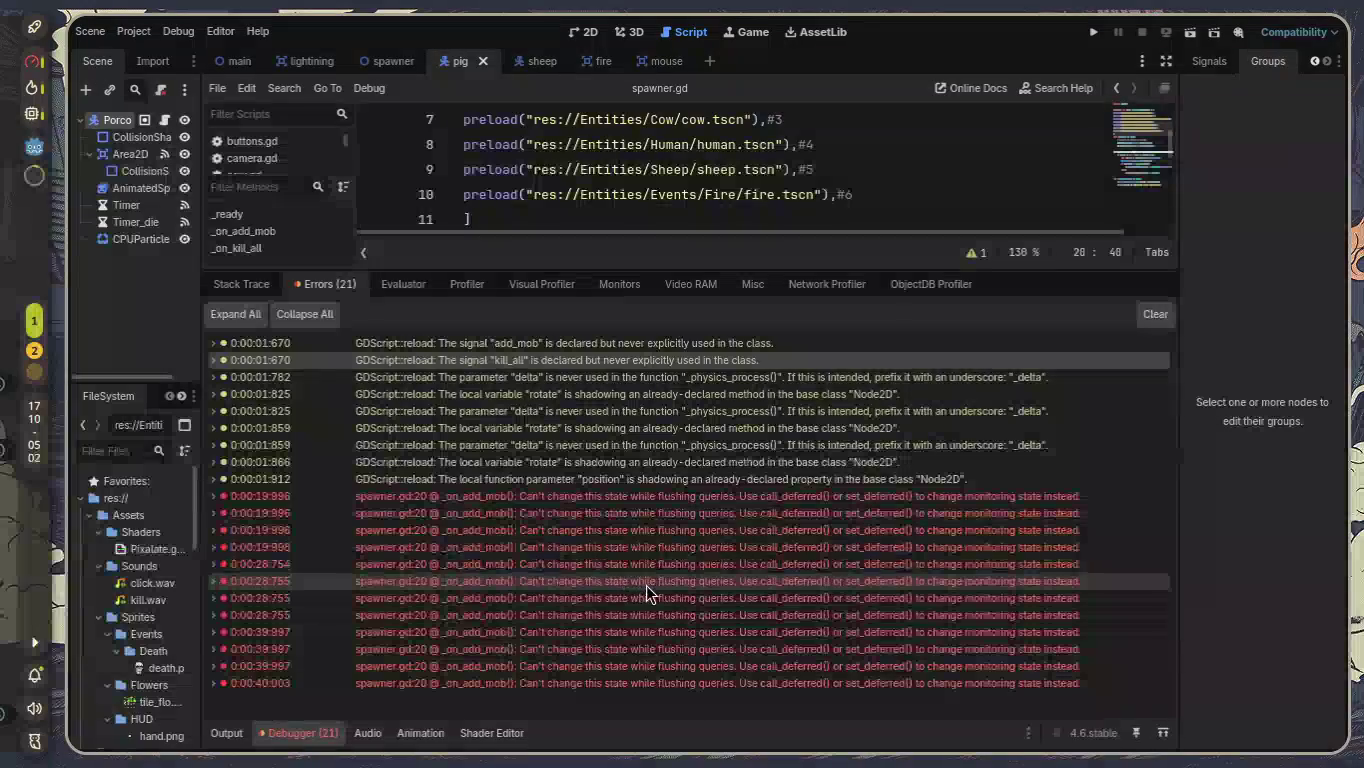
mouse_move(647, 593)
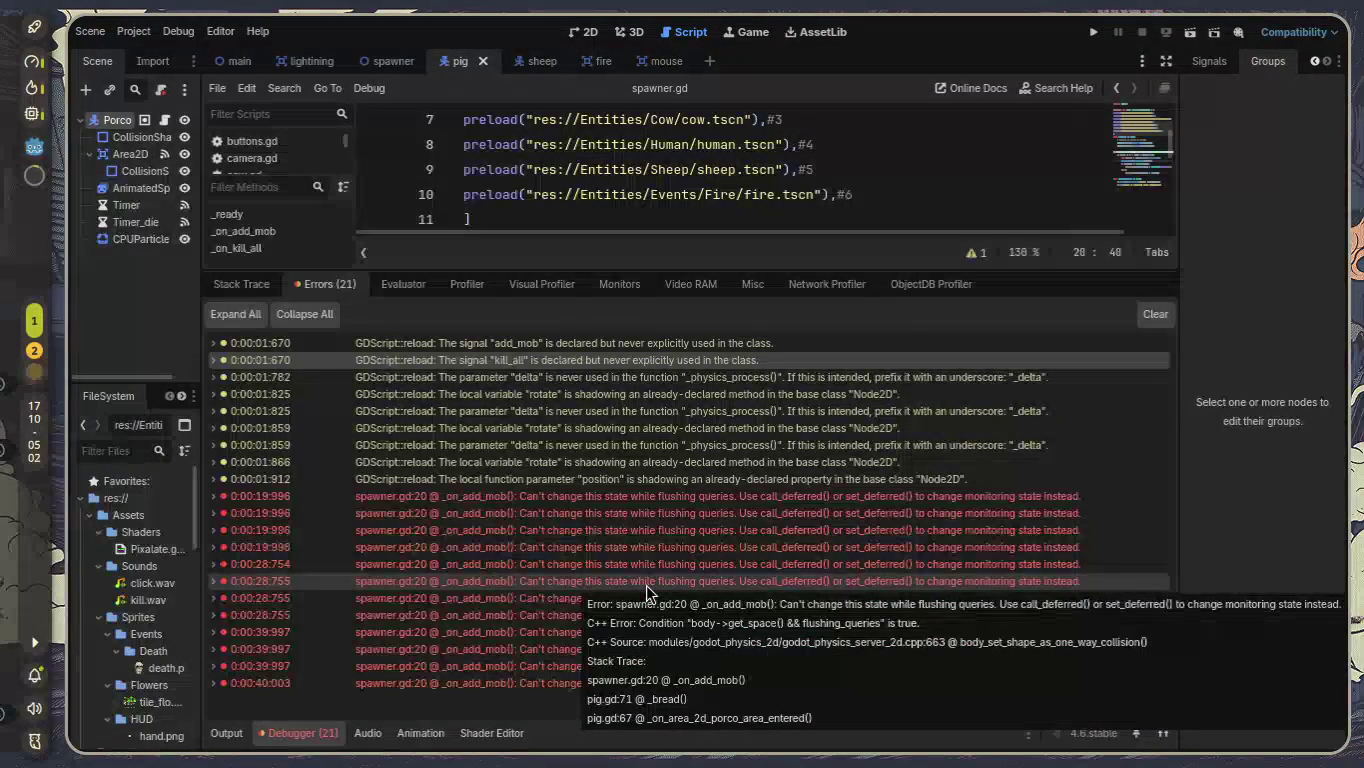
double_click(646, 580)
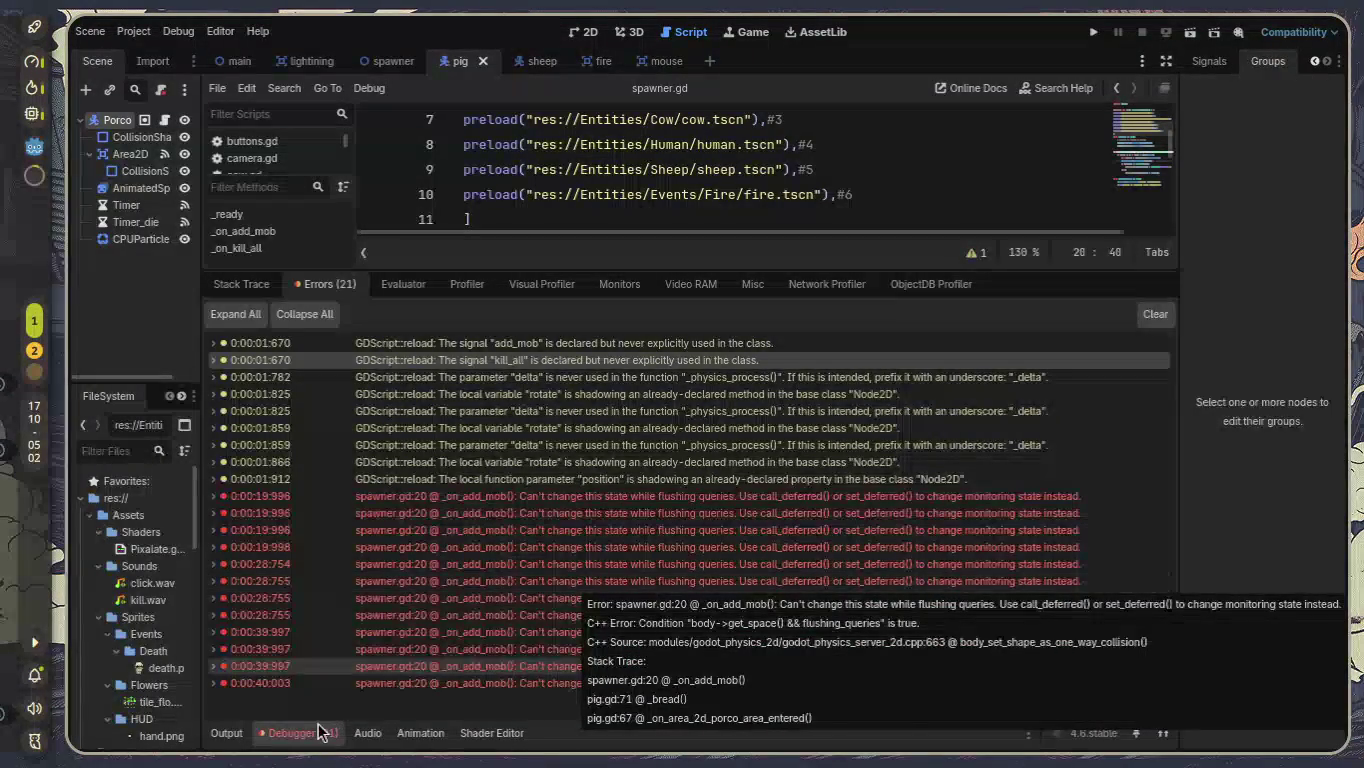
left_click(322, 735)
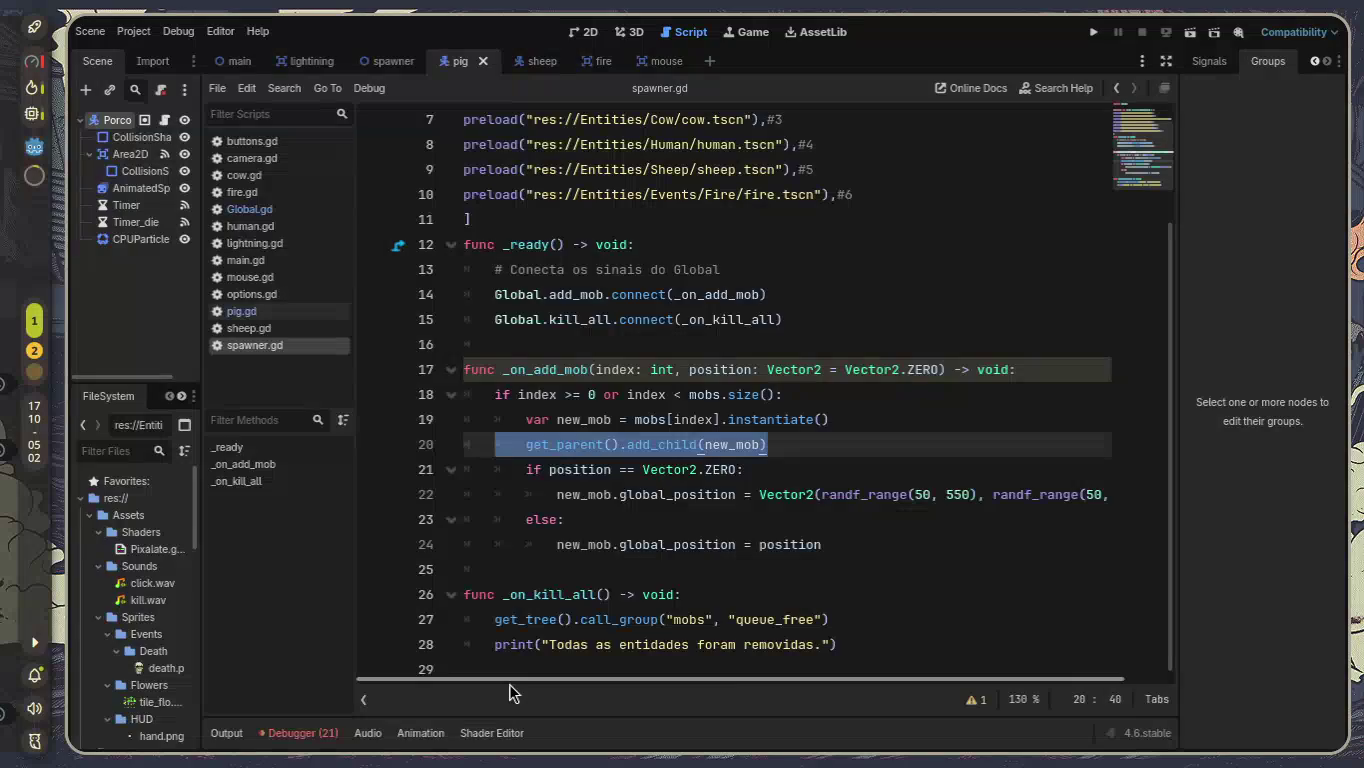
key("ctrl+a")
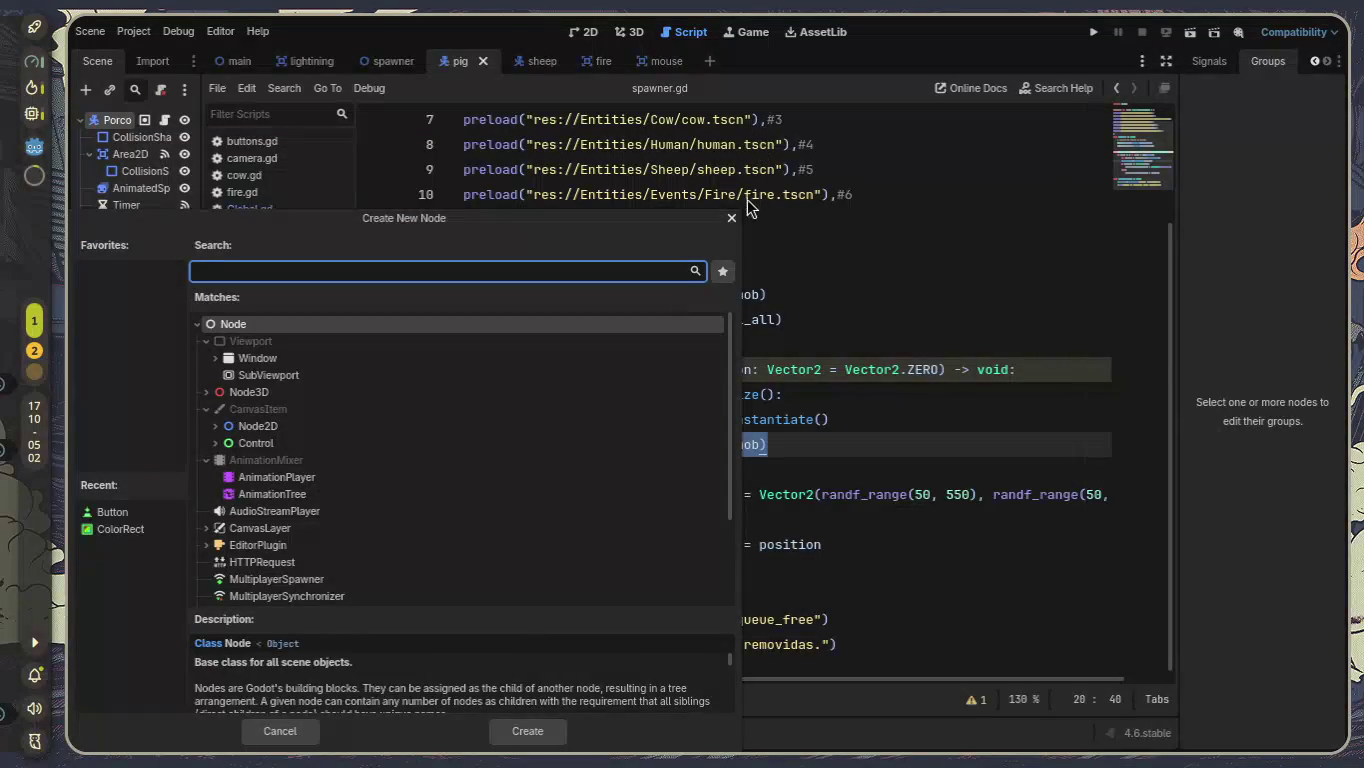
left_click(731, 218)
key("ctrl+a")
left_click(730, 218)
left_click(820, 269)
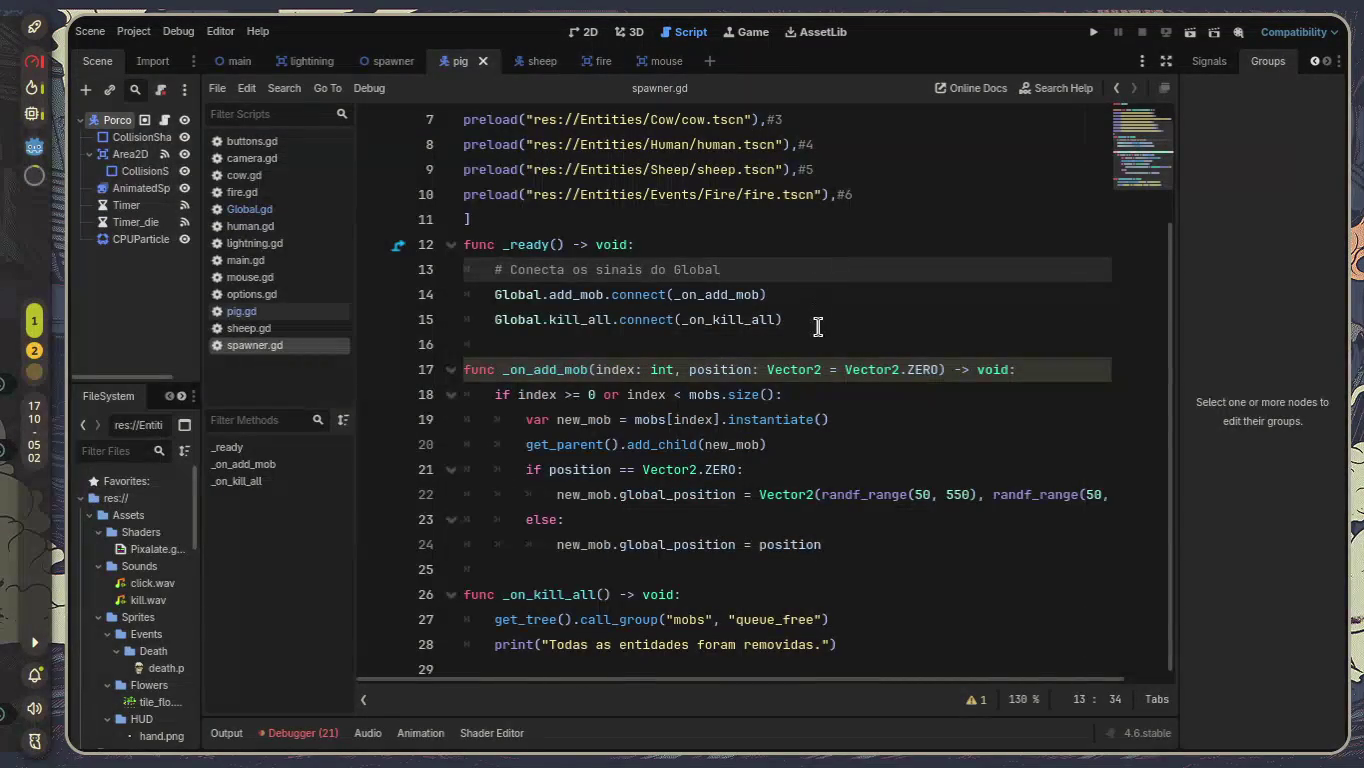
left_click(781, 441)
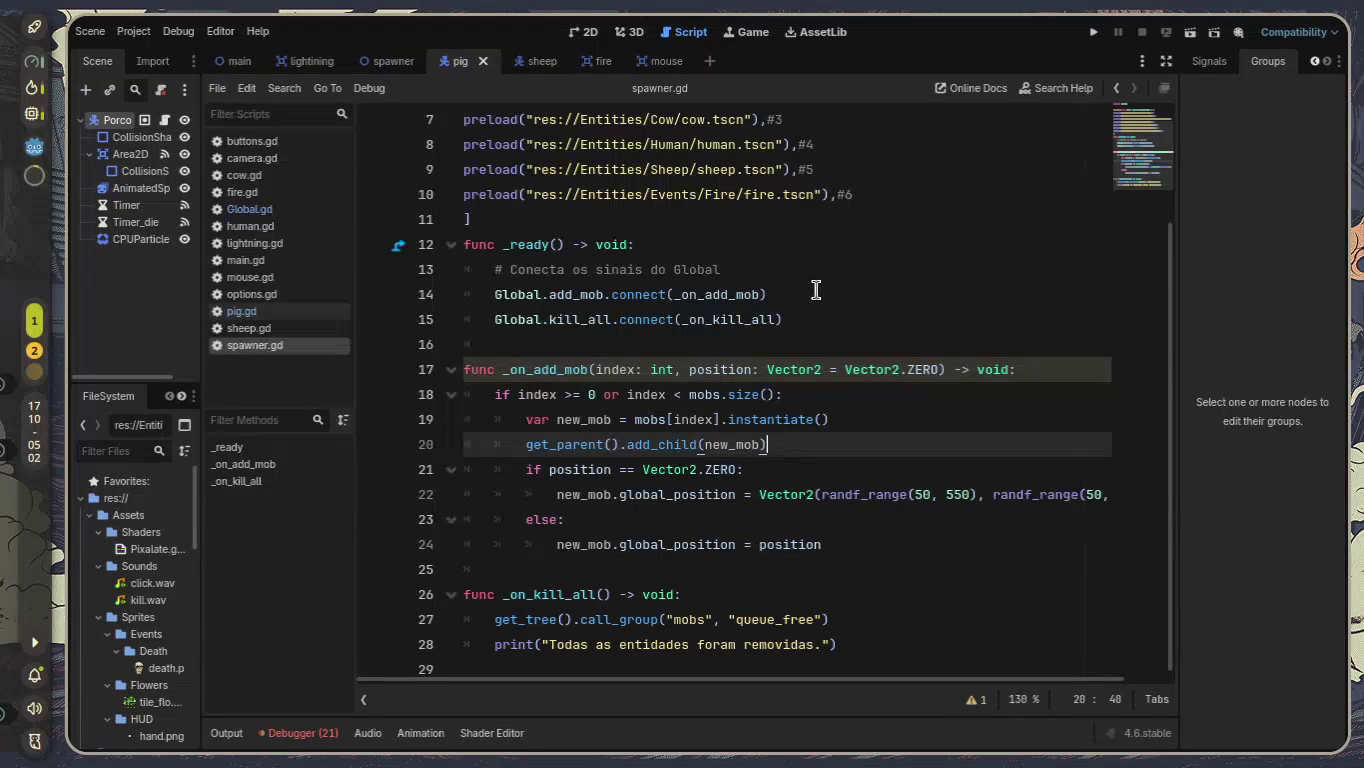
key("ctrl+a")
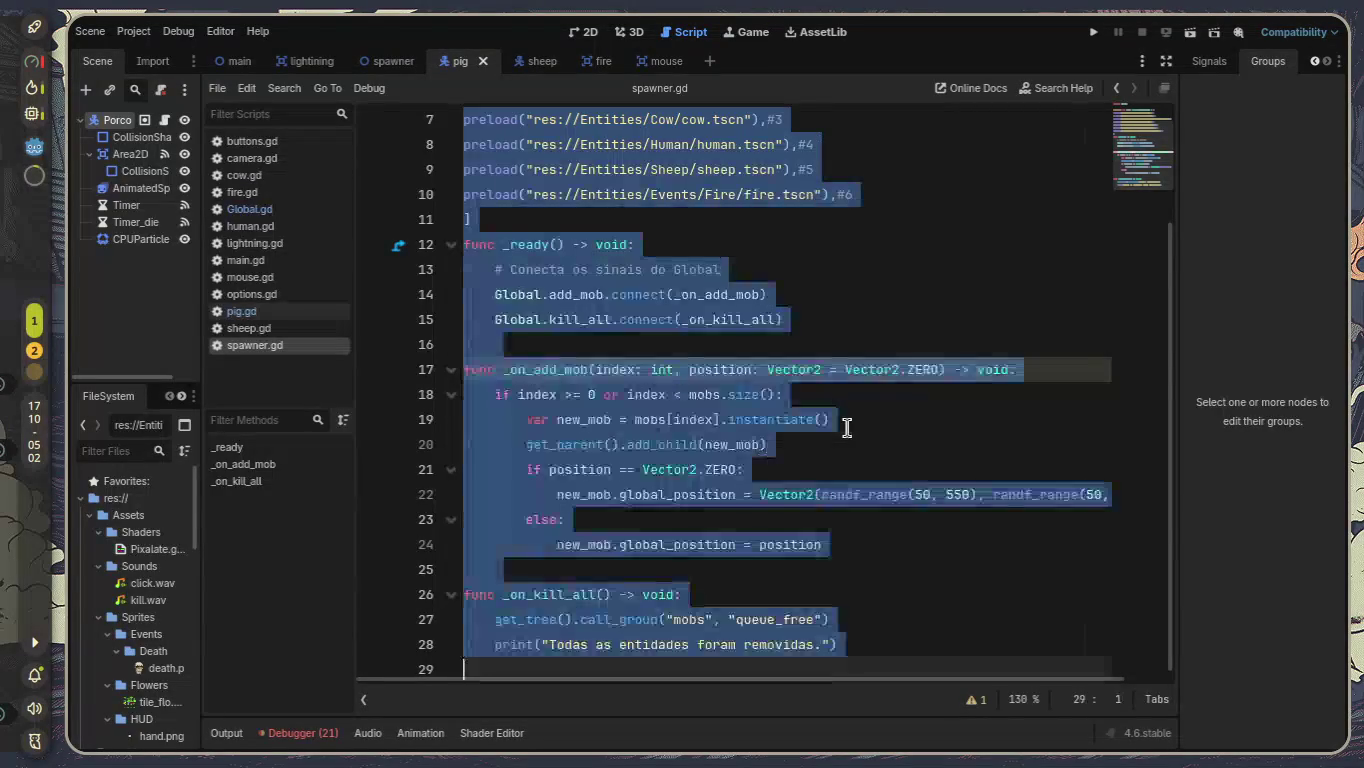
key("BackSpace")
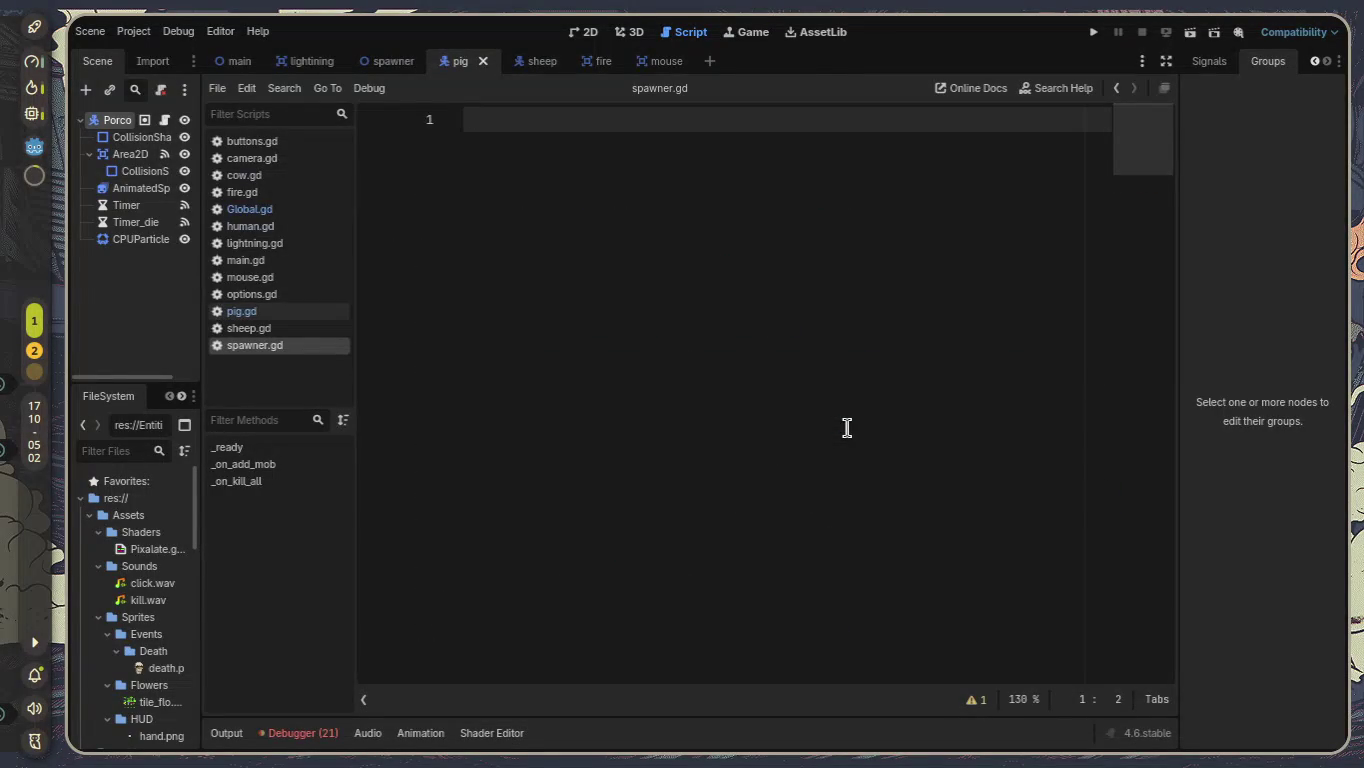
key("ctrl+z")
left_click(728, 366)
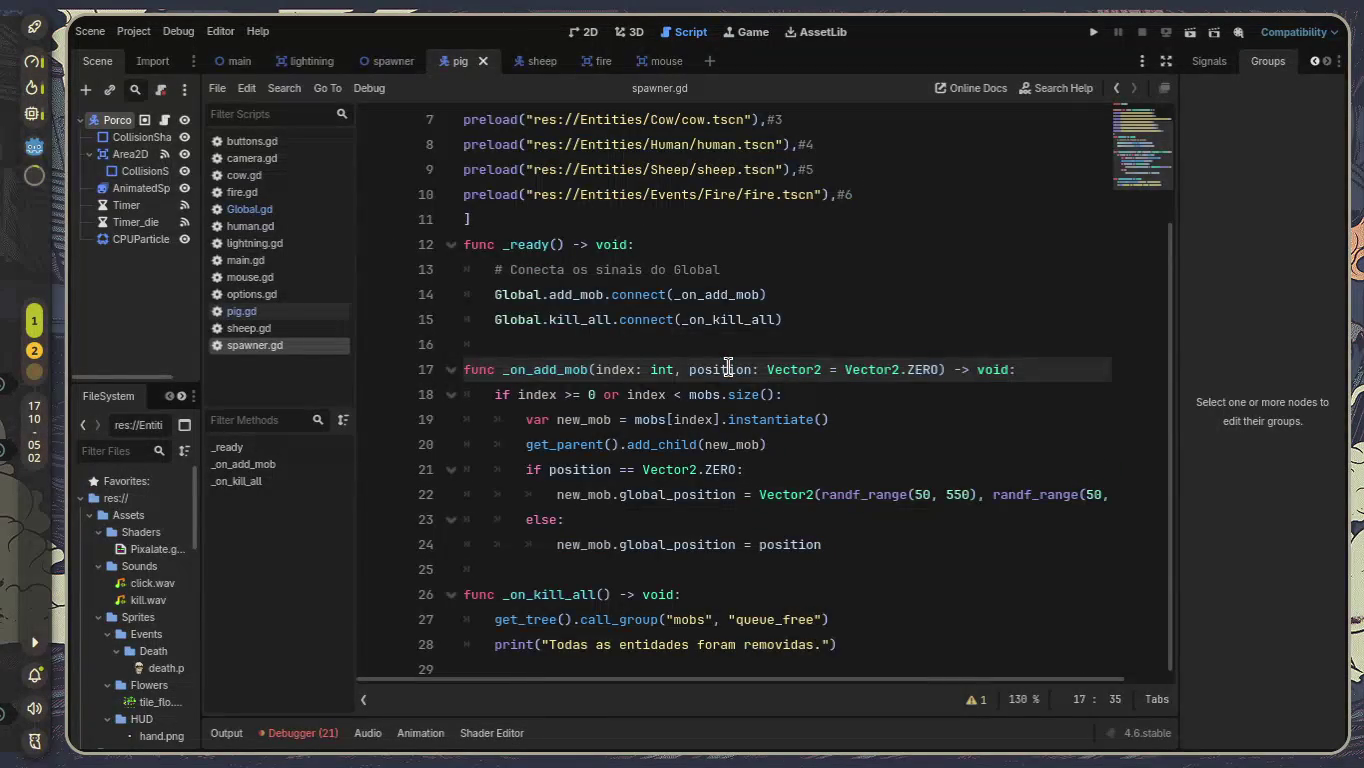
triple_click(727, 367)
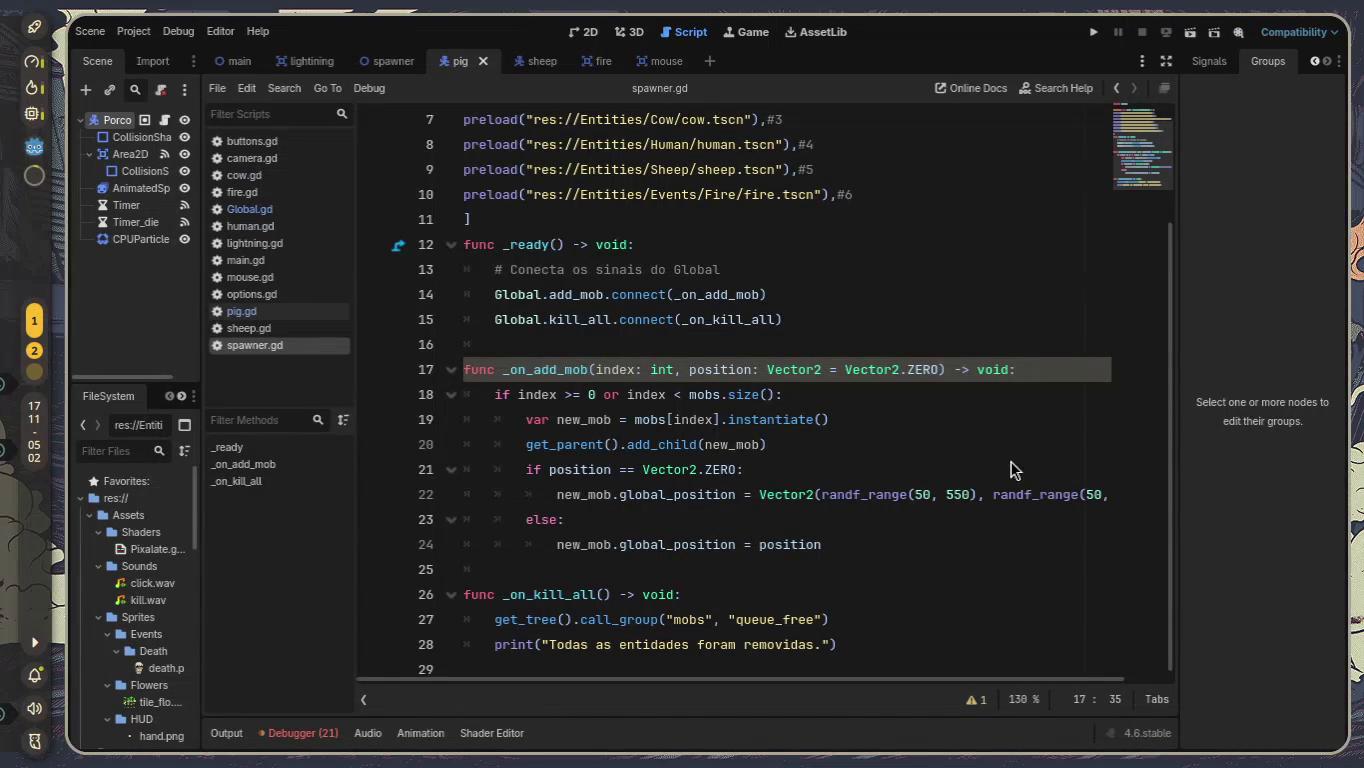
Open pig.gd, scroll to _bread, and select Global.add_mob.emit(0) on line 71.
left_click(279, 316)
scroll(726, 407, "down", 7)
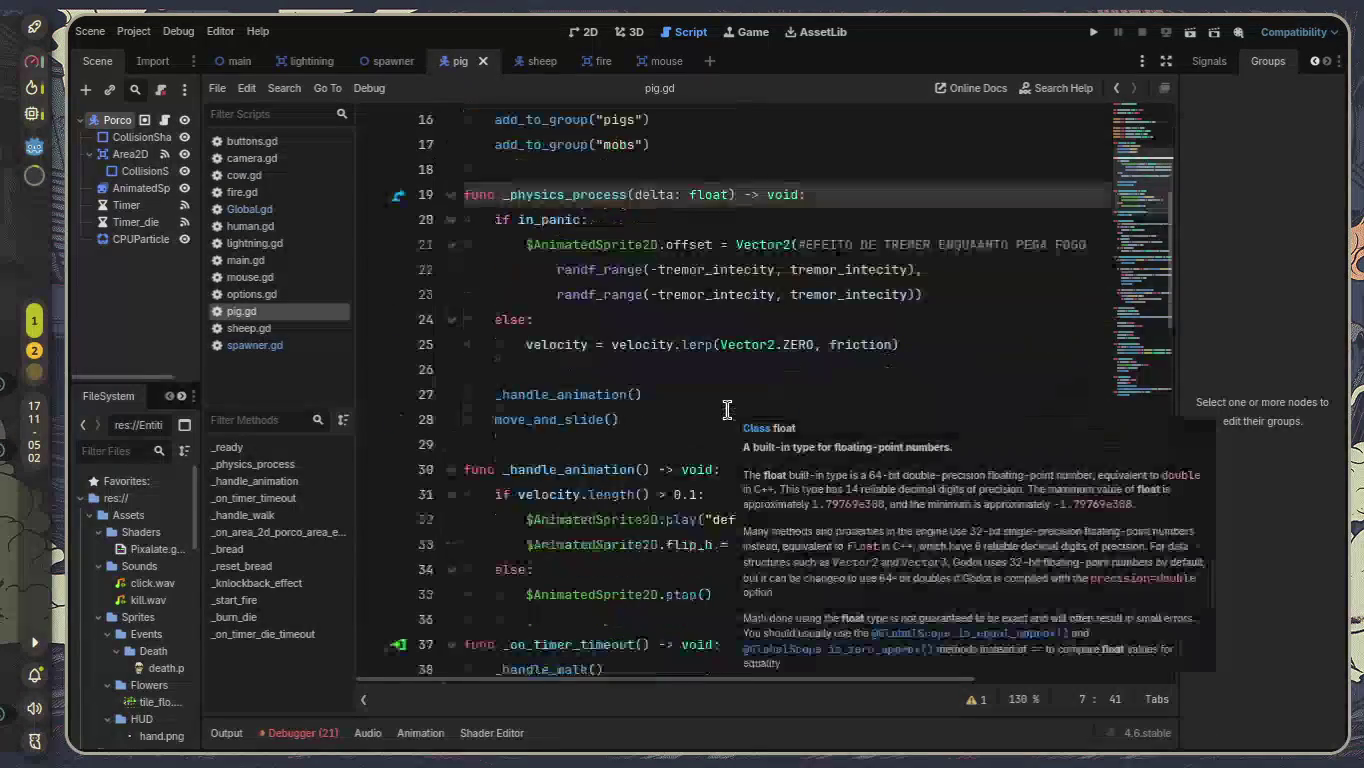
scroll(730, 415, "down", 2)
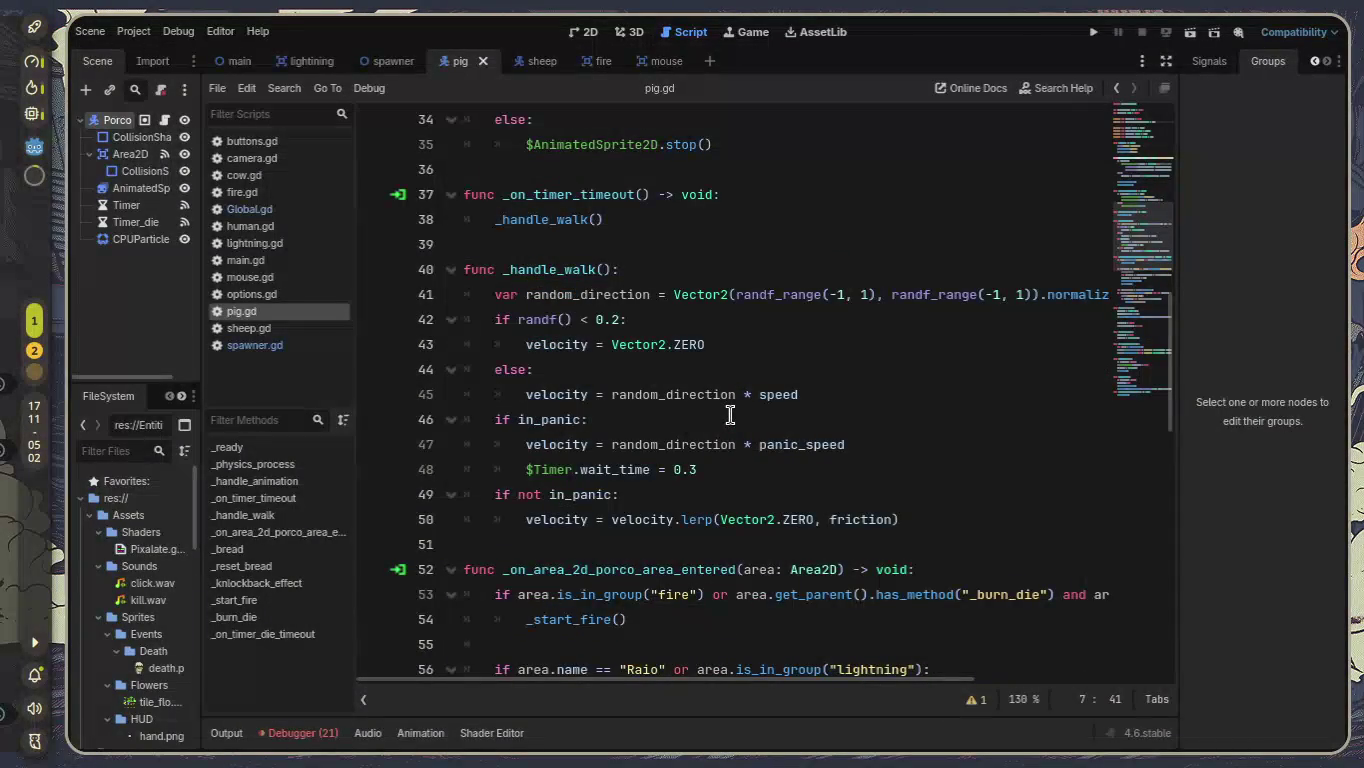
scroll(731, 414, "down", 2)
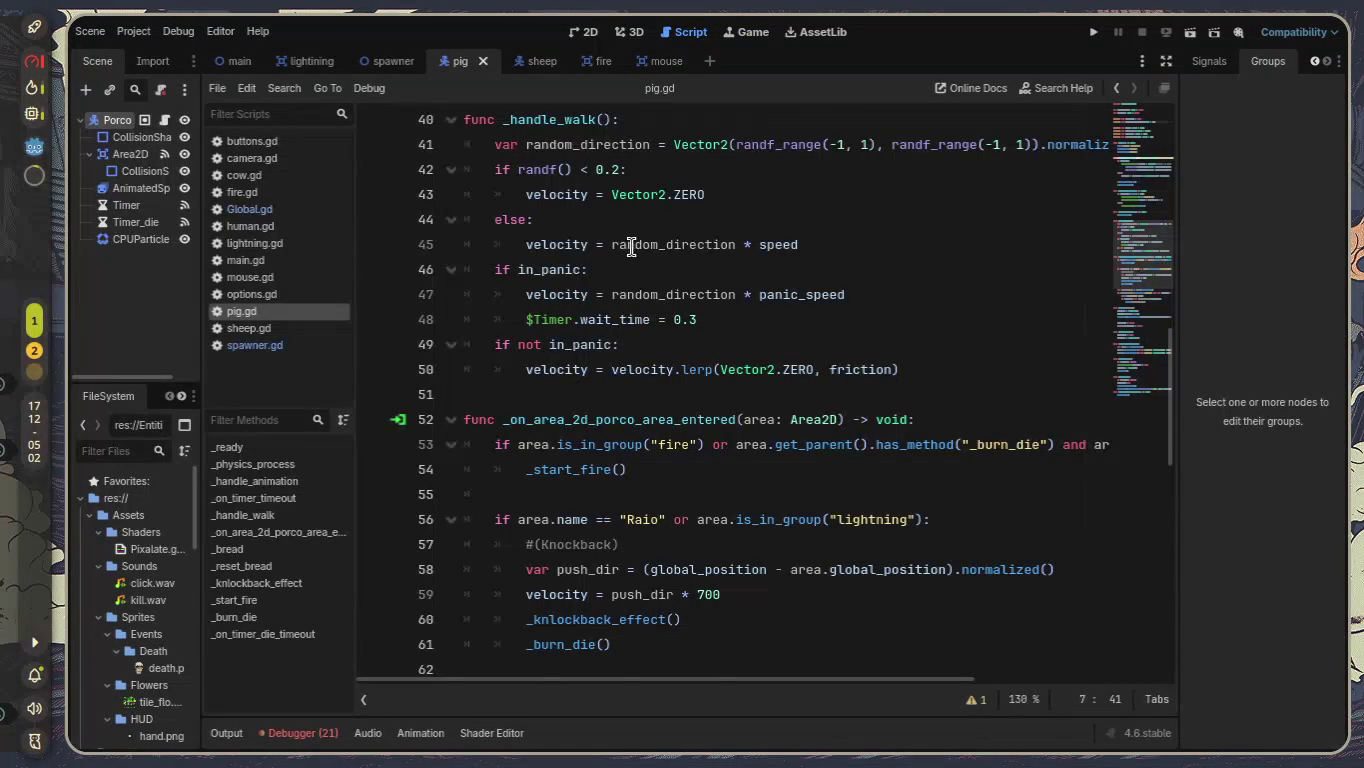
scroll(656, 262, "up", 2)
scroll(684, 301, "down", 1)
scroll(689, 485, "down", 1)
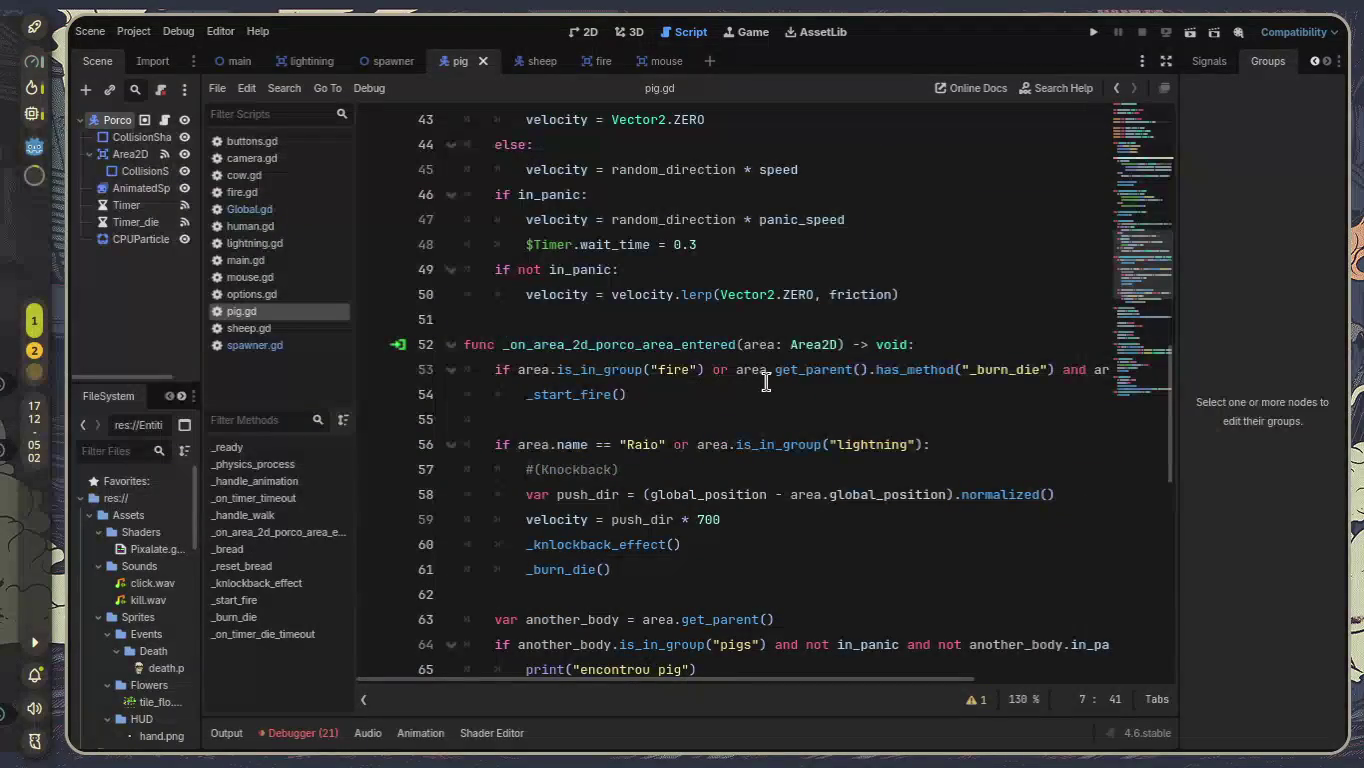
mouse_move(768, 382)
scroll(769, 383, "down", 1)
scroll(767, 410, "down", 1)
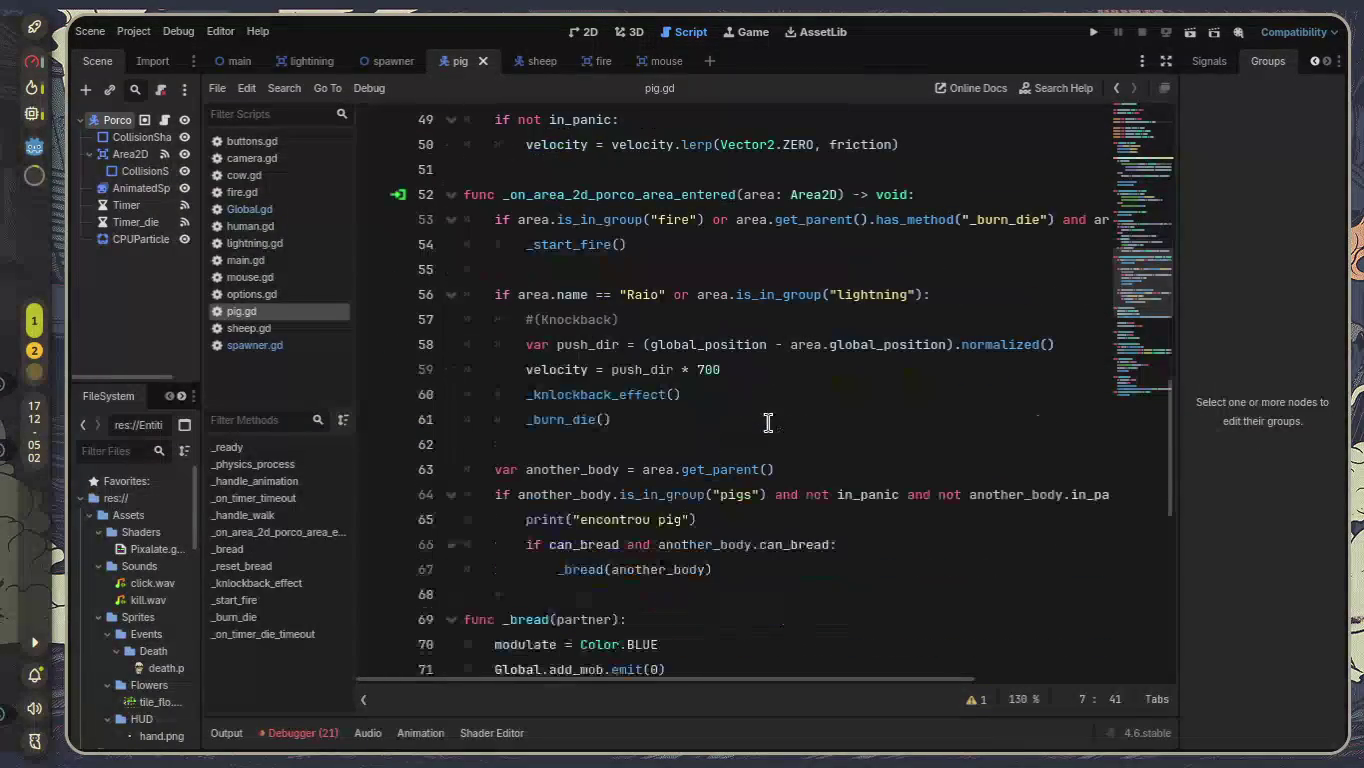
left_click(860, 547)
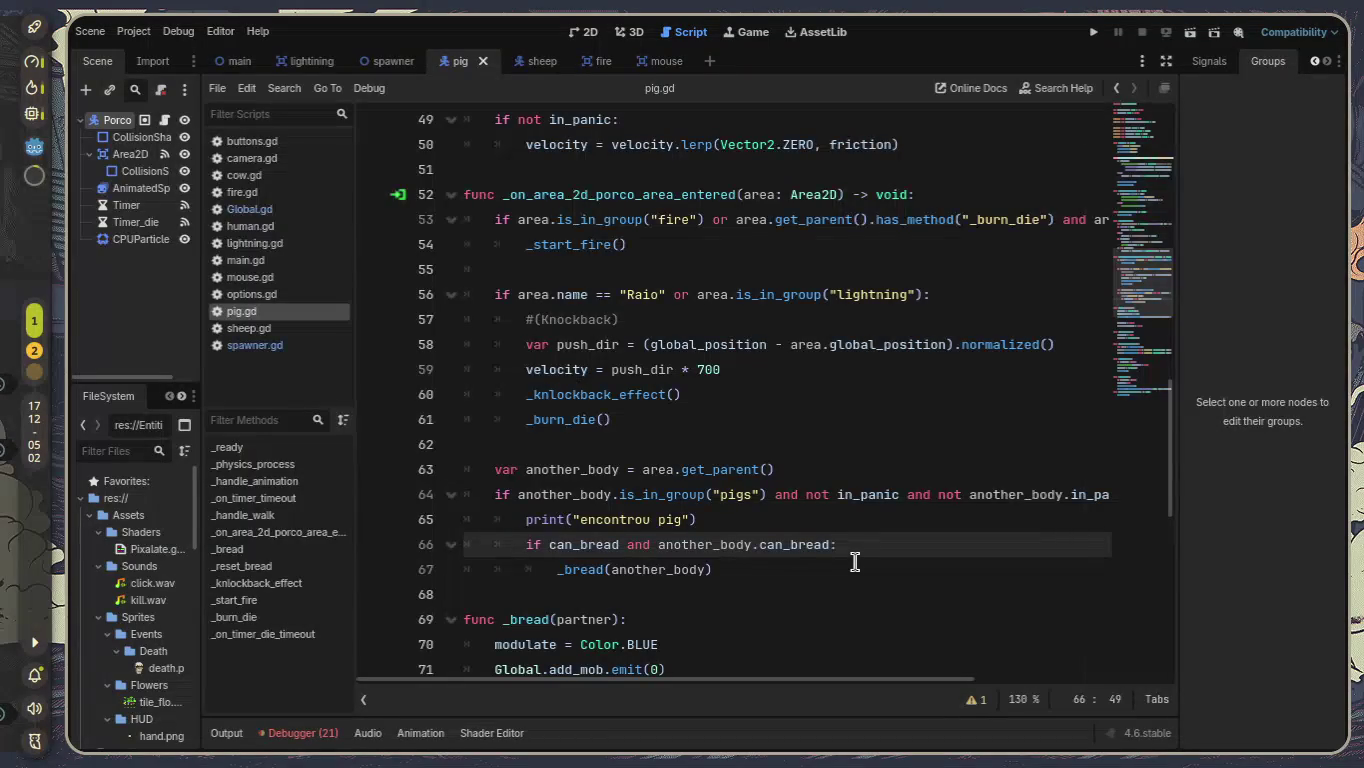
scroll(855, 561, "down", 1)
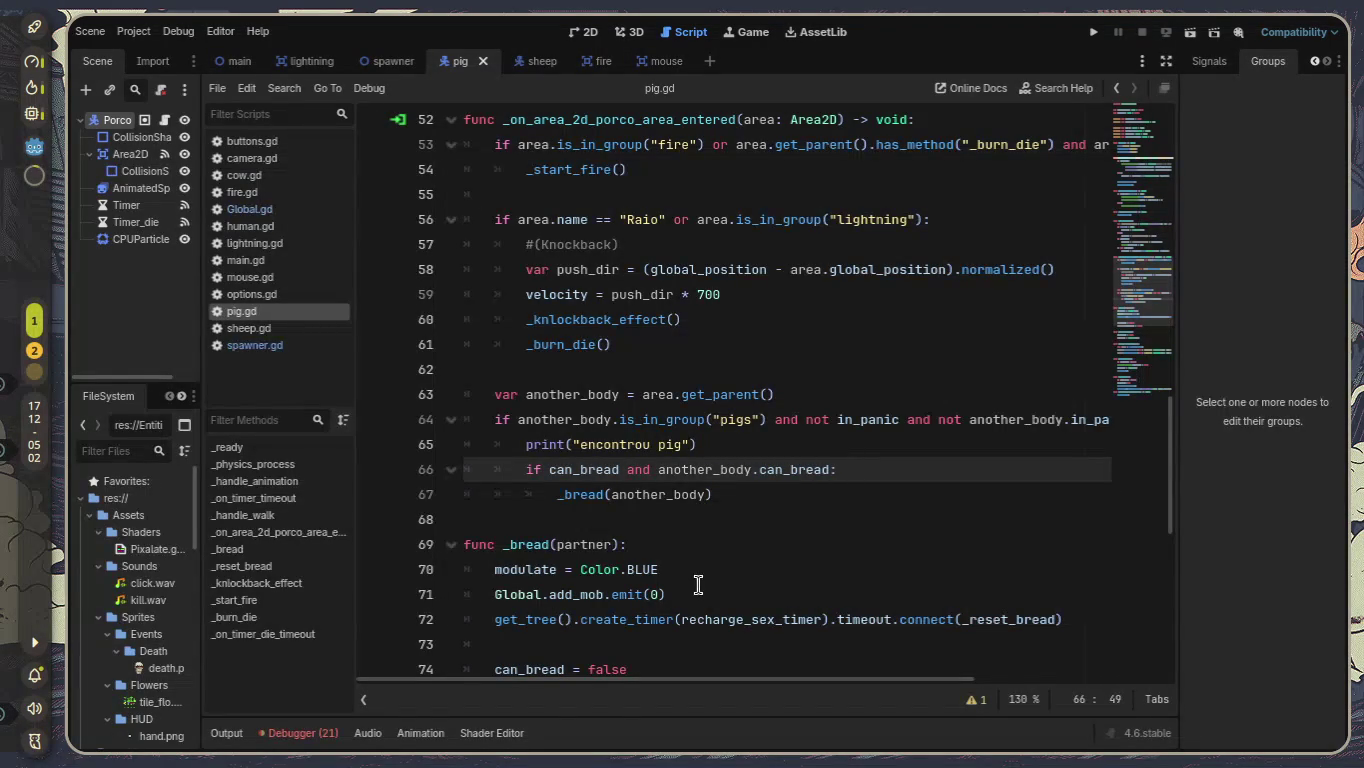
left_click_drag(667, 595, 491, 597)
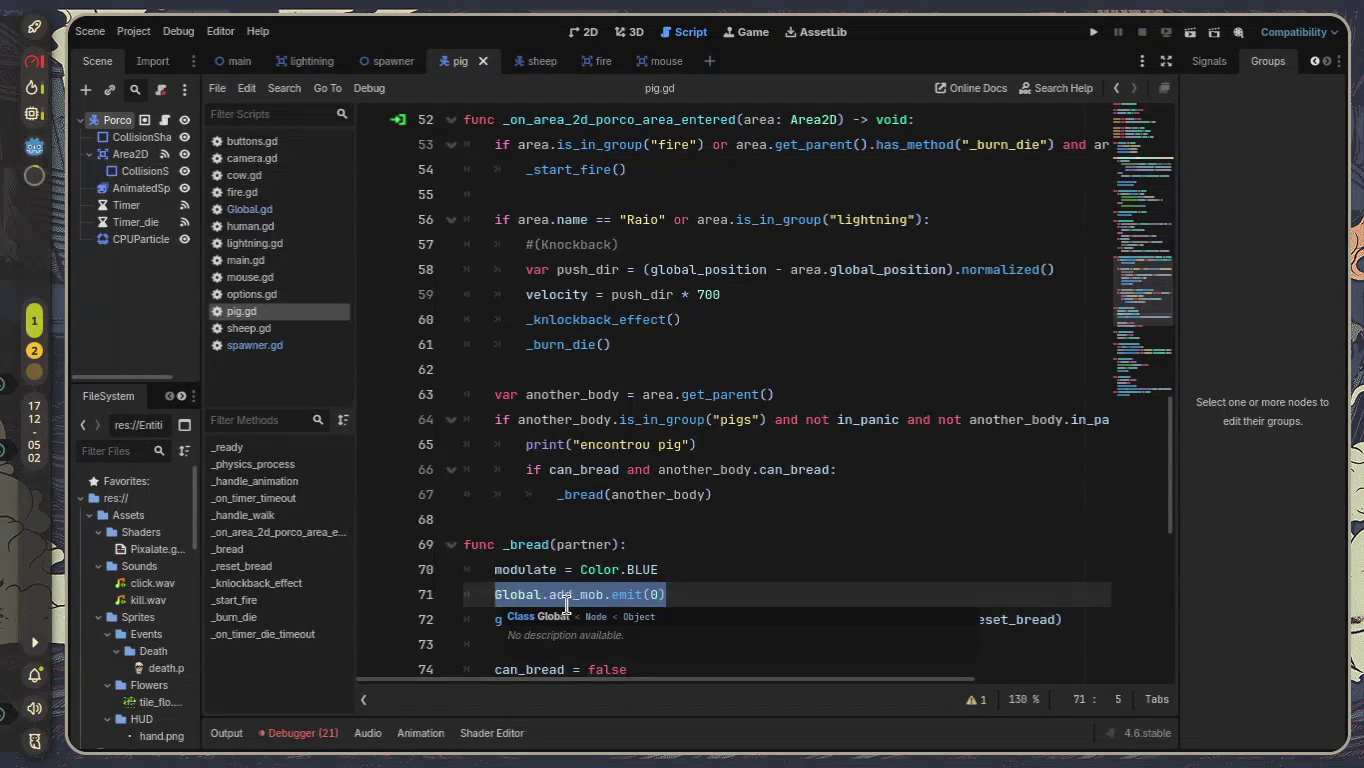
Delete the Global.add_mob.emit(0) call and its emptied line 71.
key("ctrl+x")
key("BackSpace")
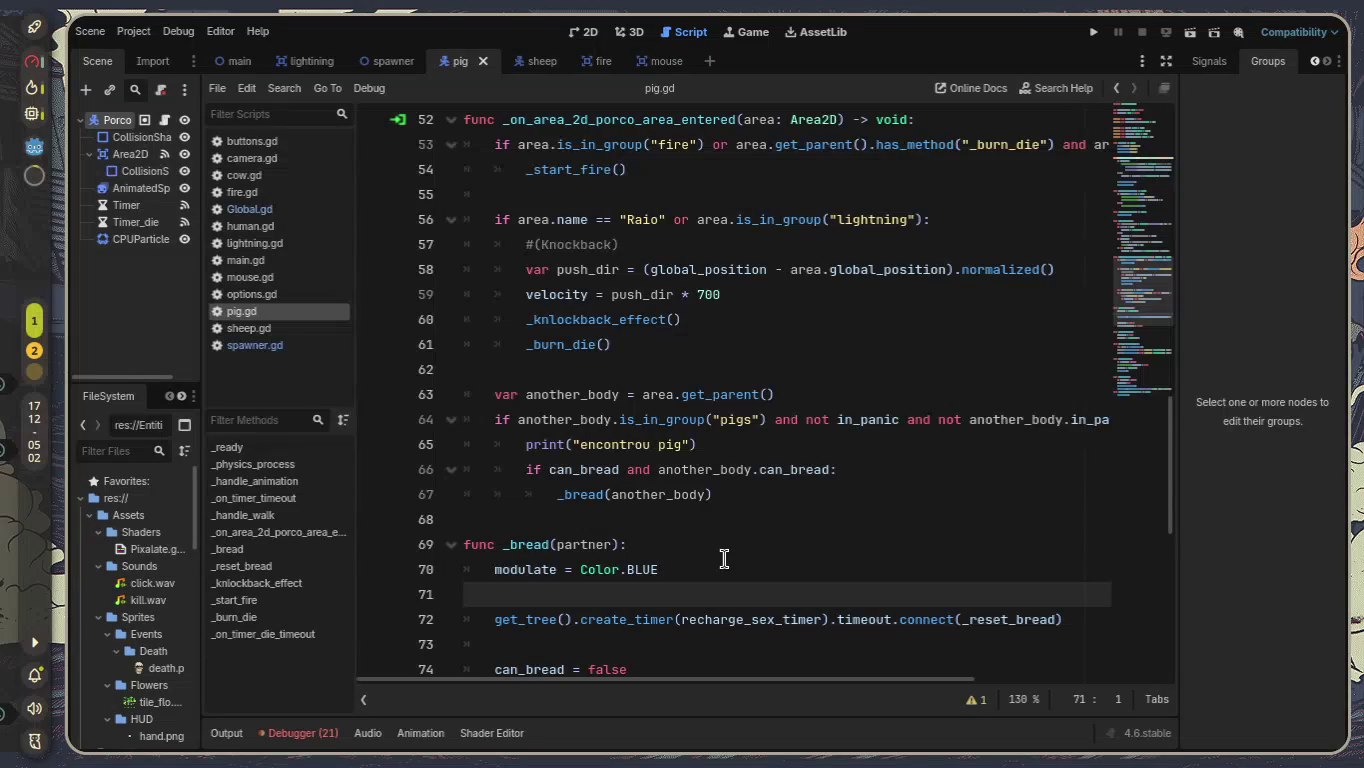
key("BackSpace")
Add blank lines below the _bread(another_body) call on line 68.
left_click(786, 493)
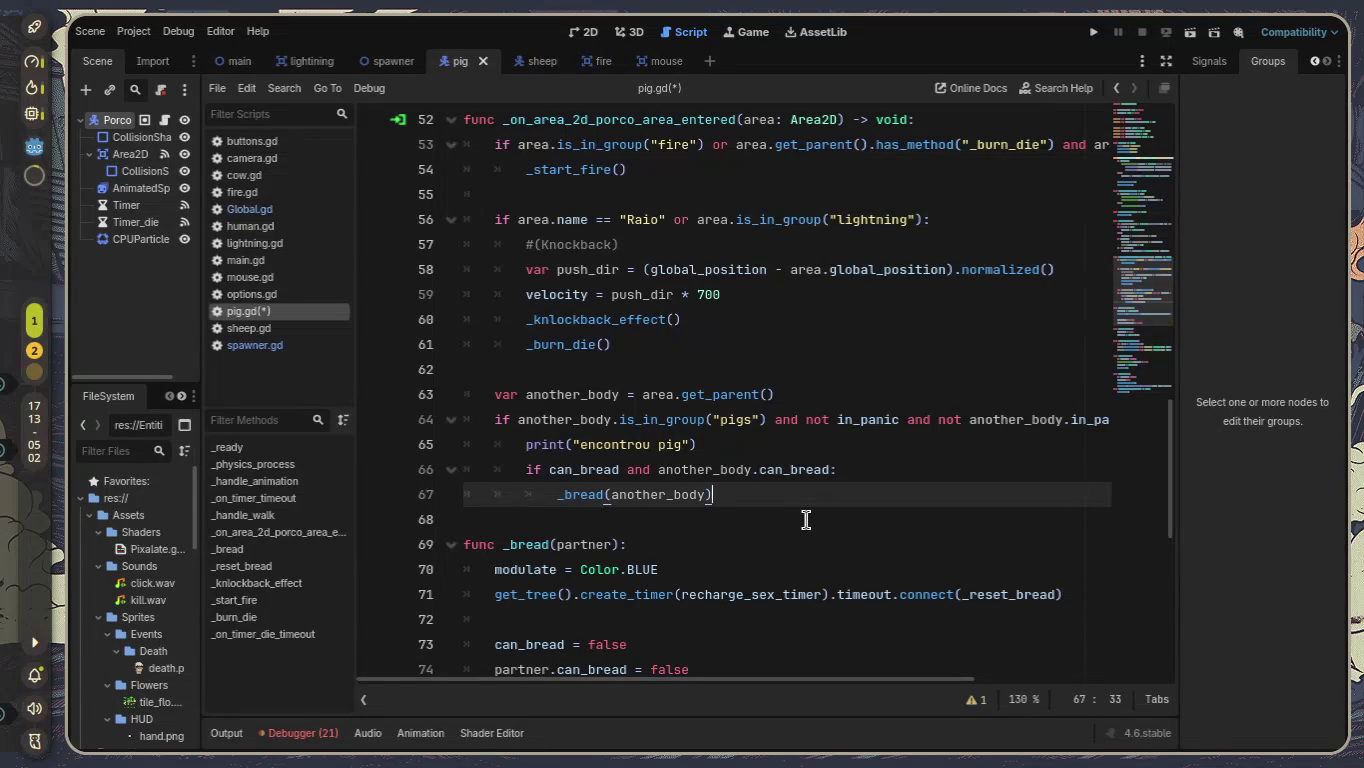
key("Return")
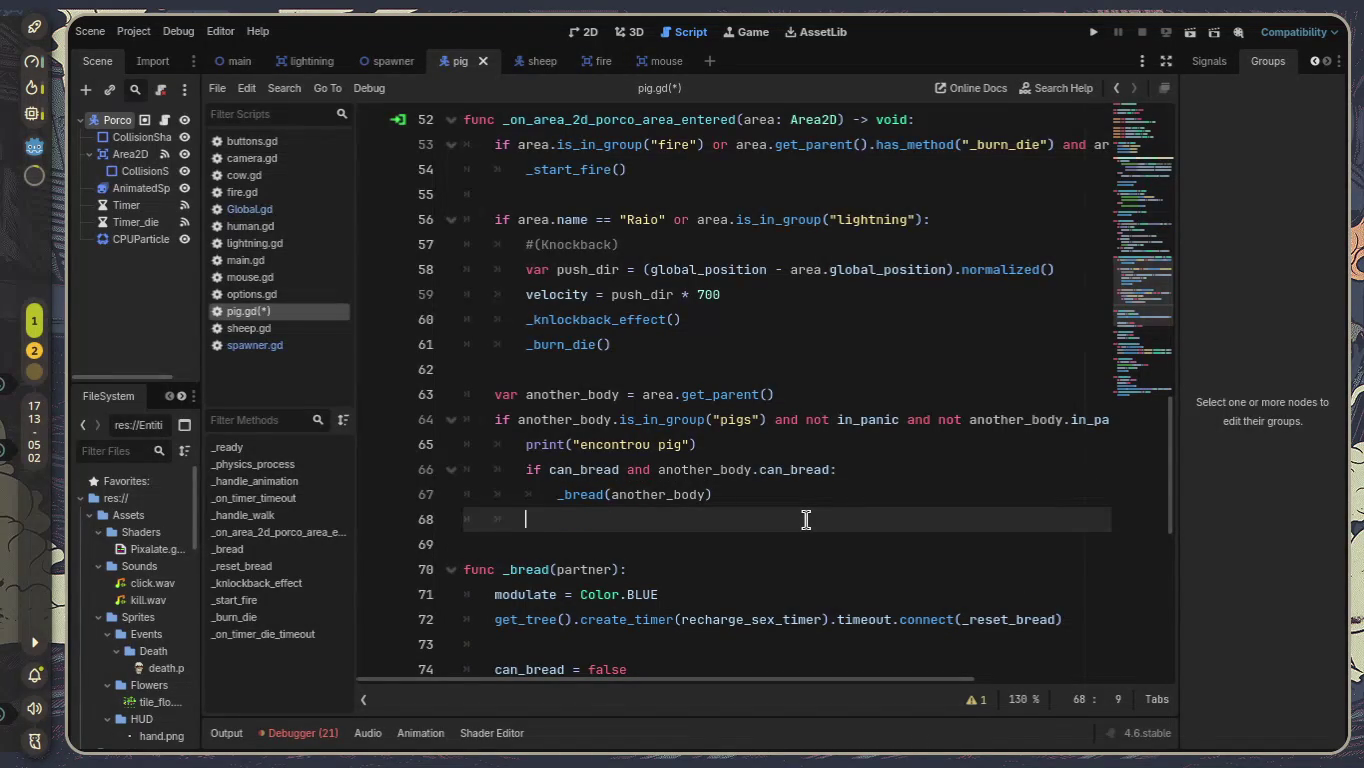
key("BackSpace")
type("[")
key("BackSpace")
key("Return")
key("Up")
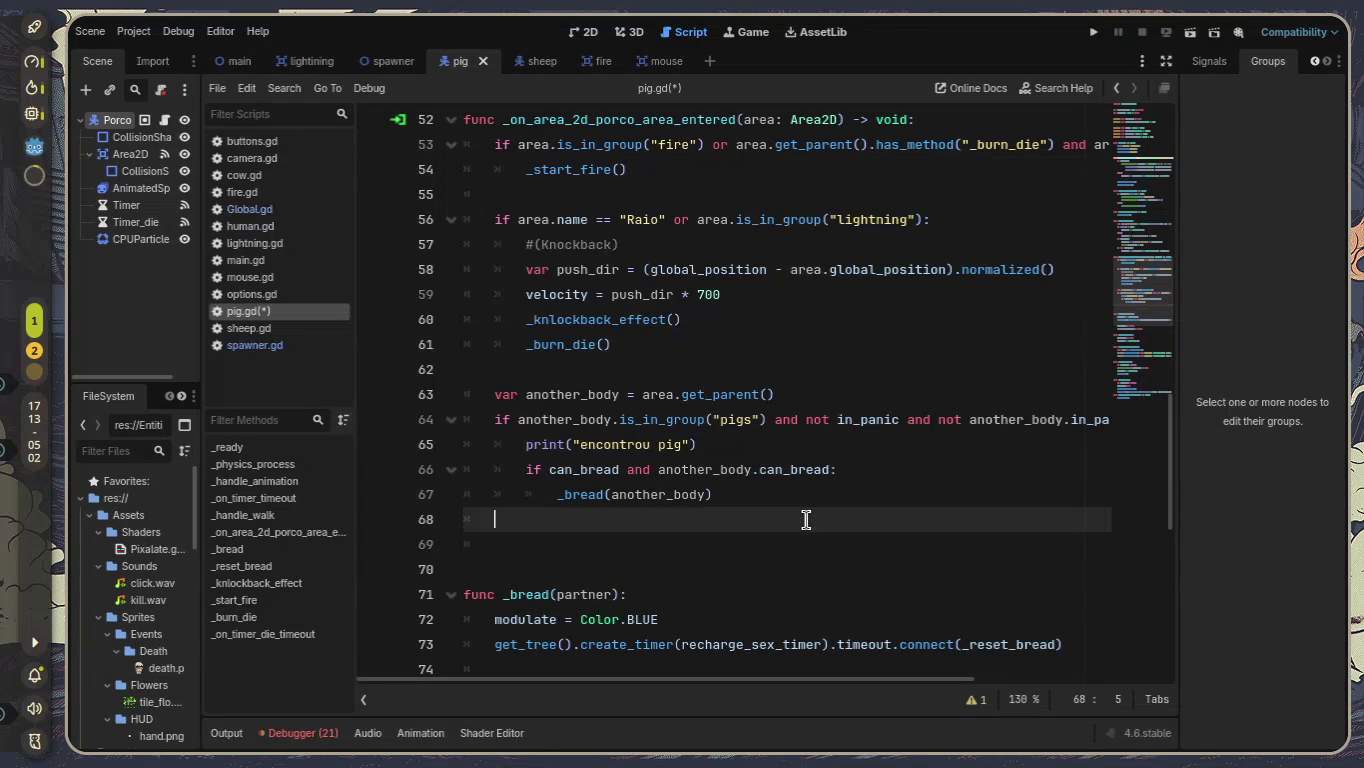
key("Return")
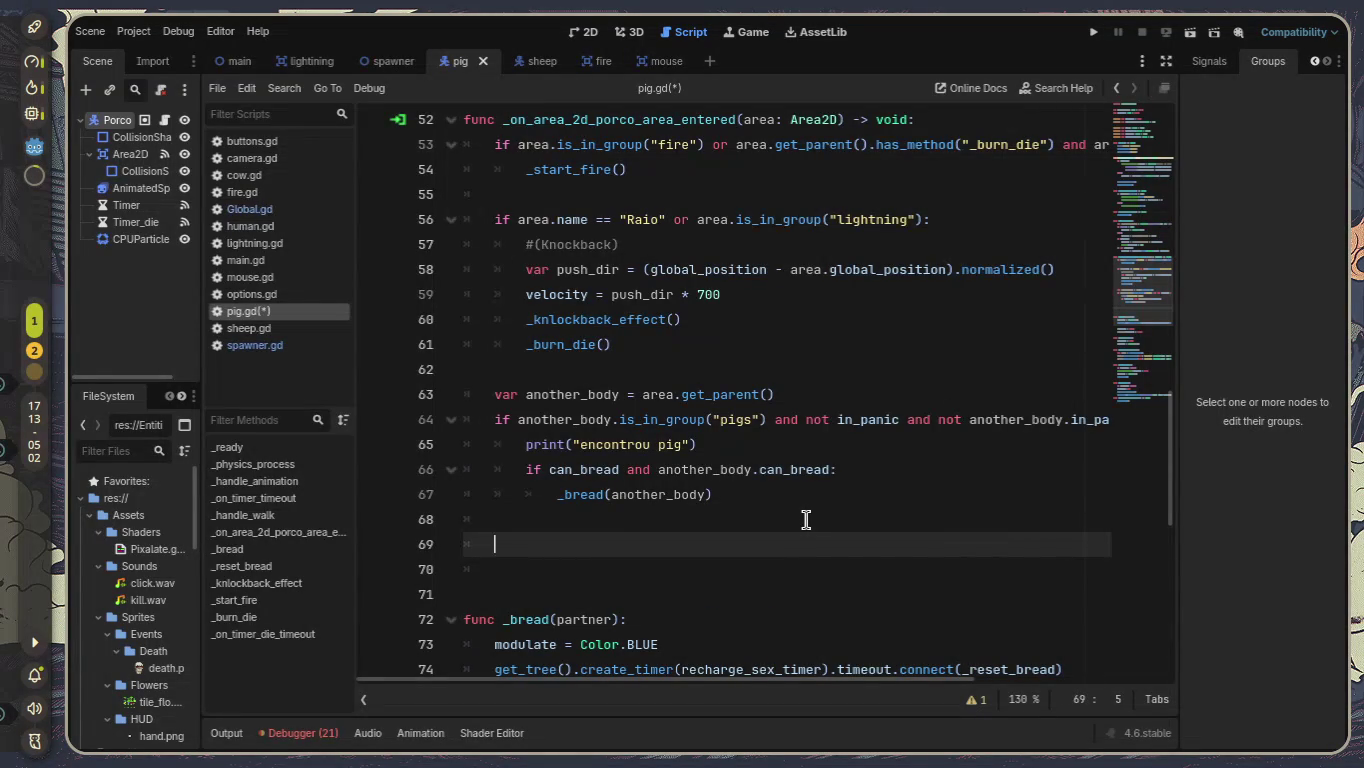
scroll(806, 519, "down", 2)
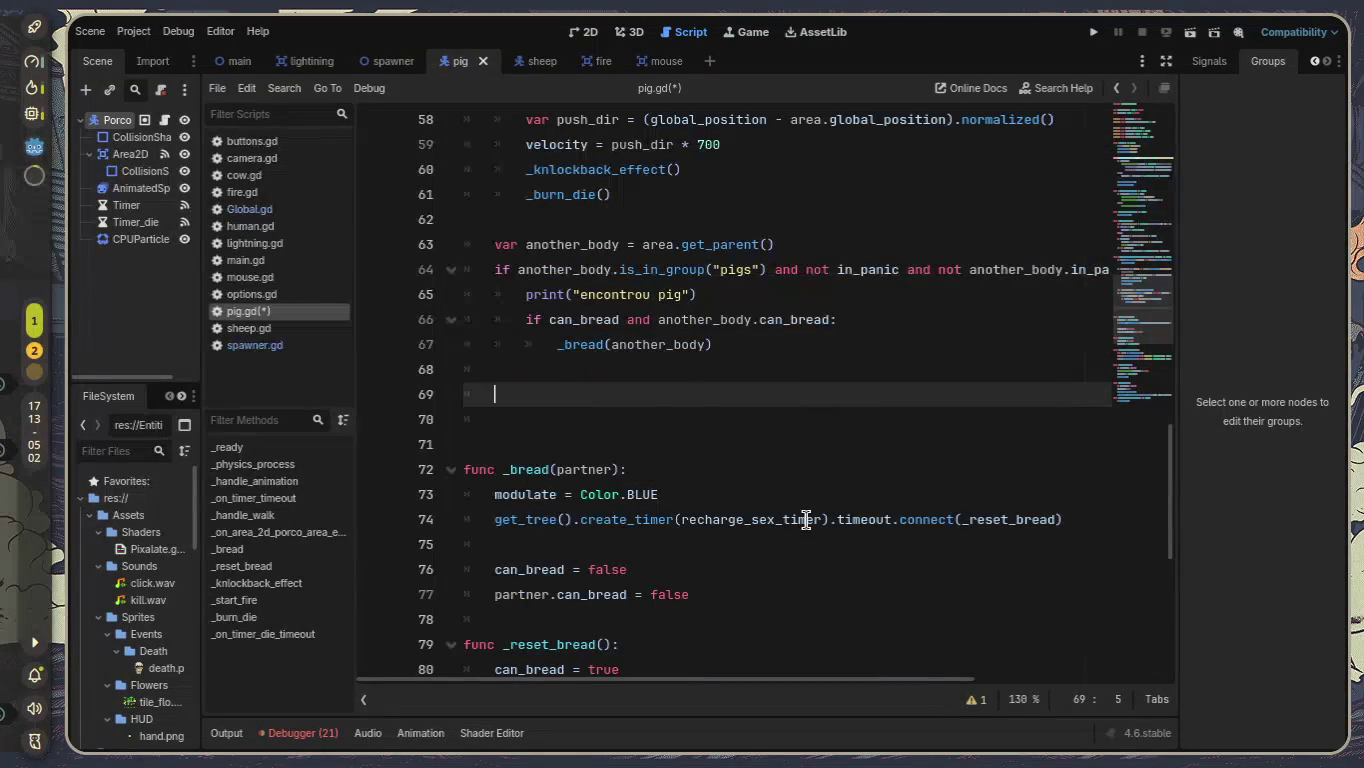
scroll(806, 519, "down", 2)
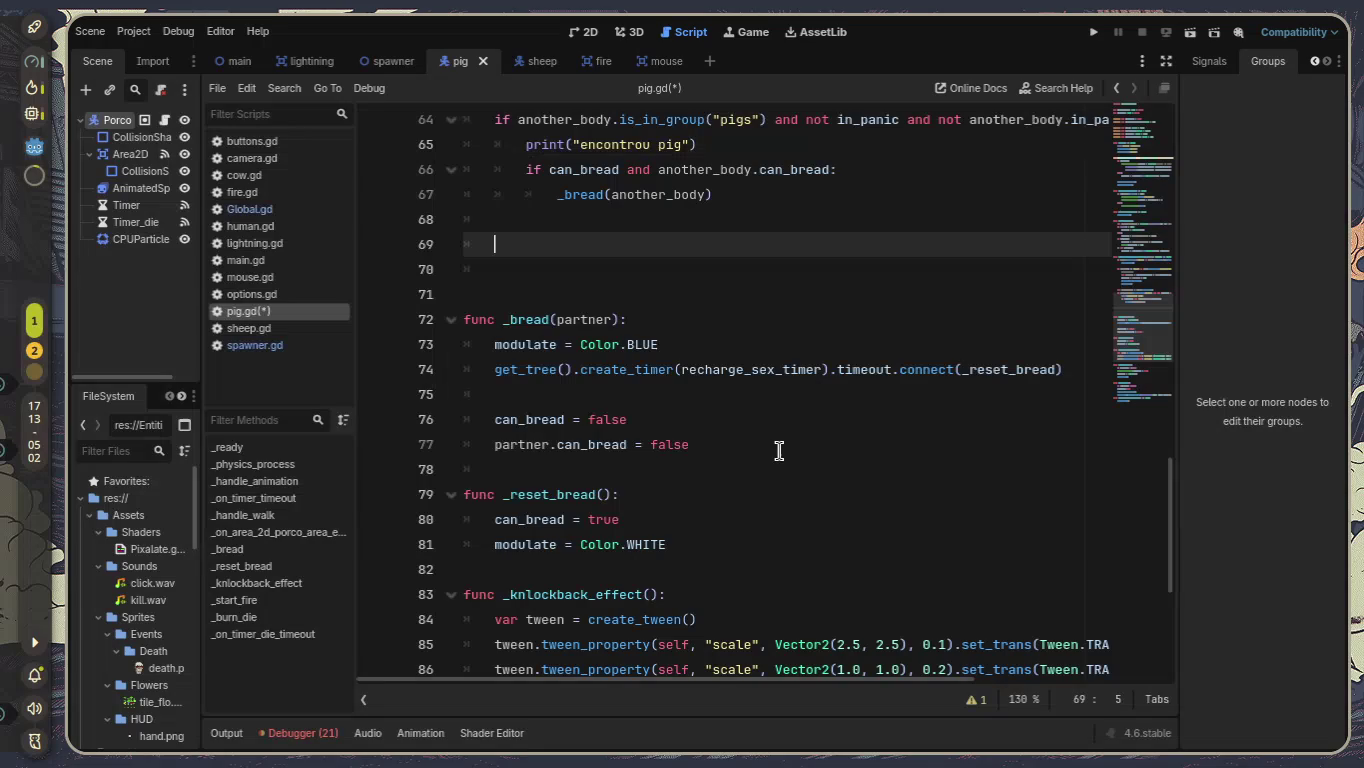
Cut the modulate and timer lines and paste them after the can_bread reset lines.
key("ctrl+z")
key("ctrl+z")
key("ctrl+equal")
key("ctrl+equal")
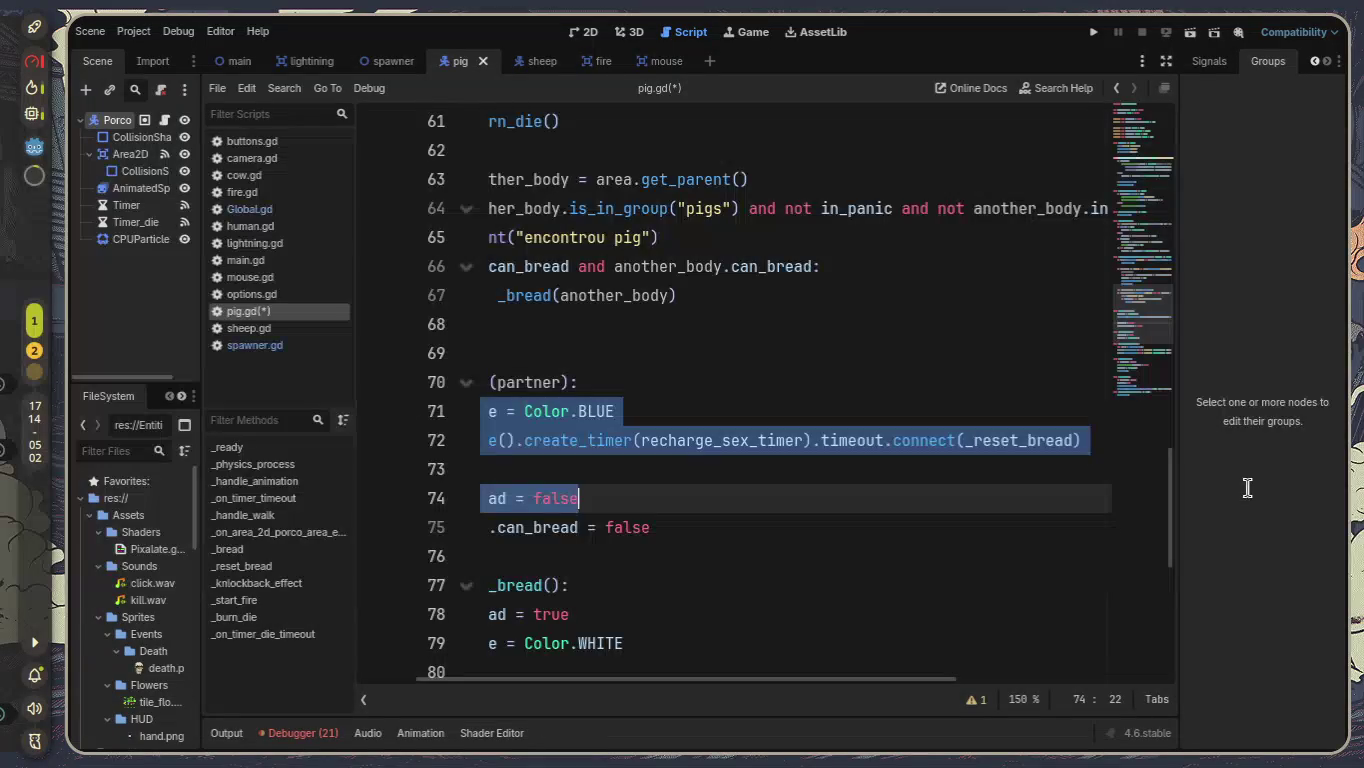
key("ctrl+z")
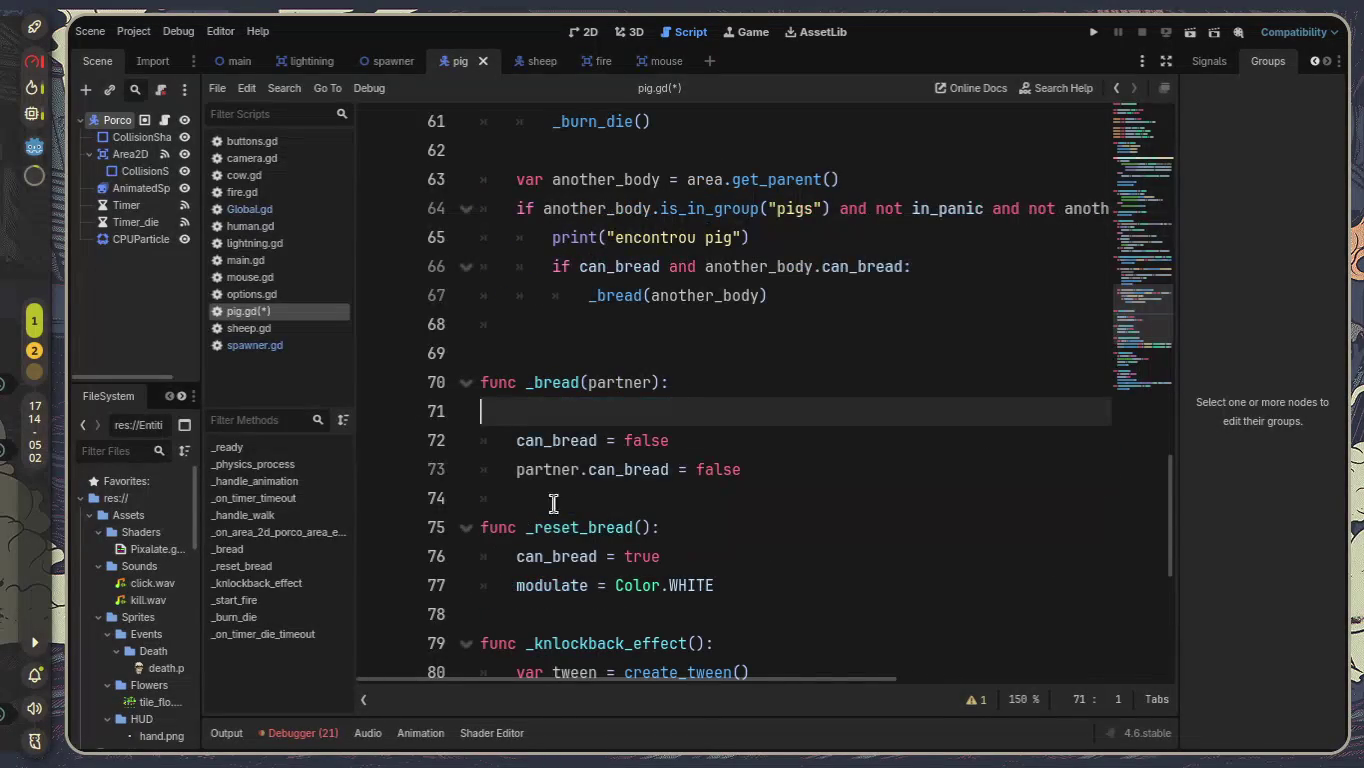
key("BackSpace")
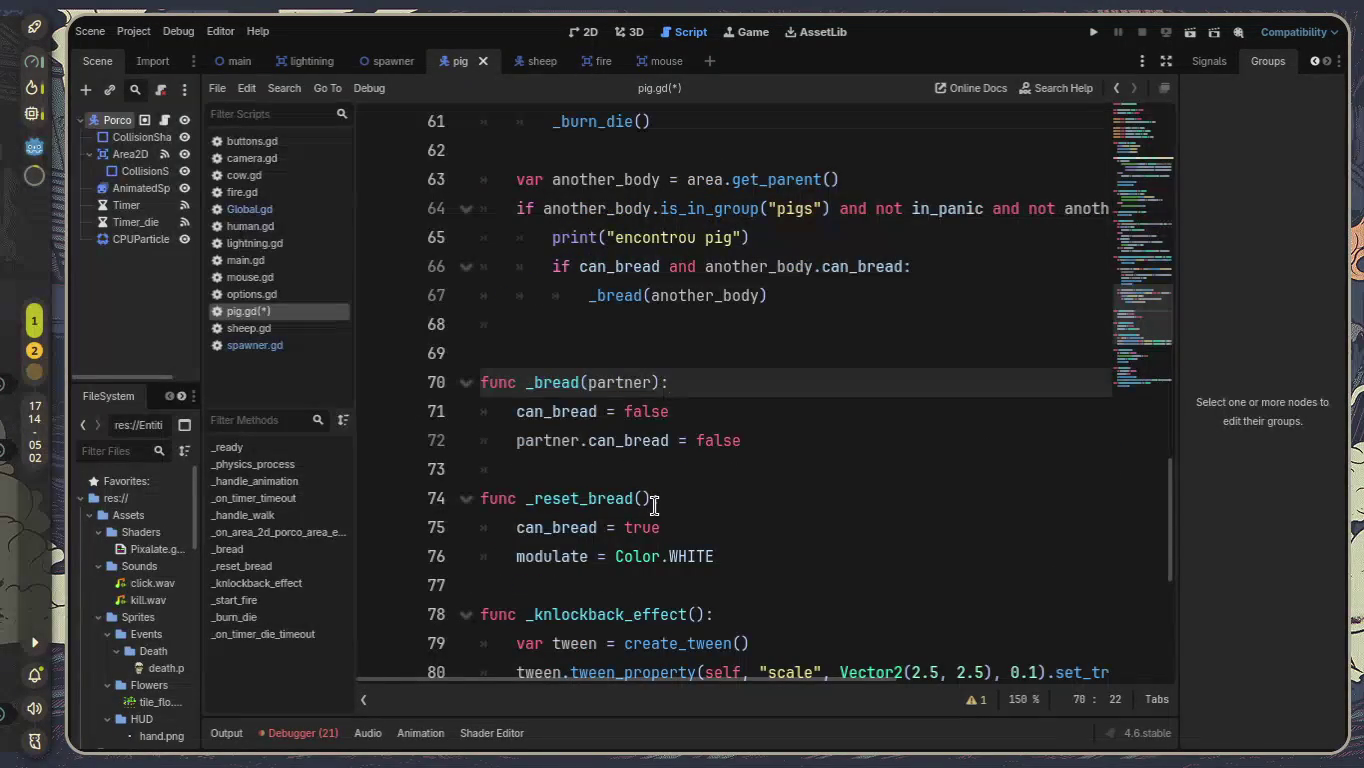
key("Down")
key("Down")
key("Down")
key("Return")
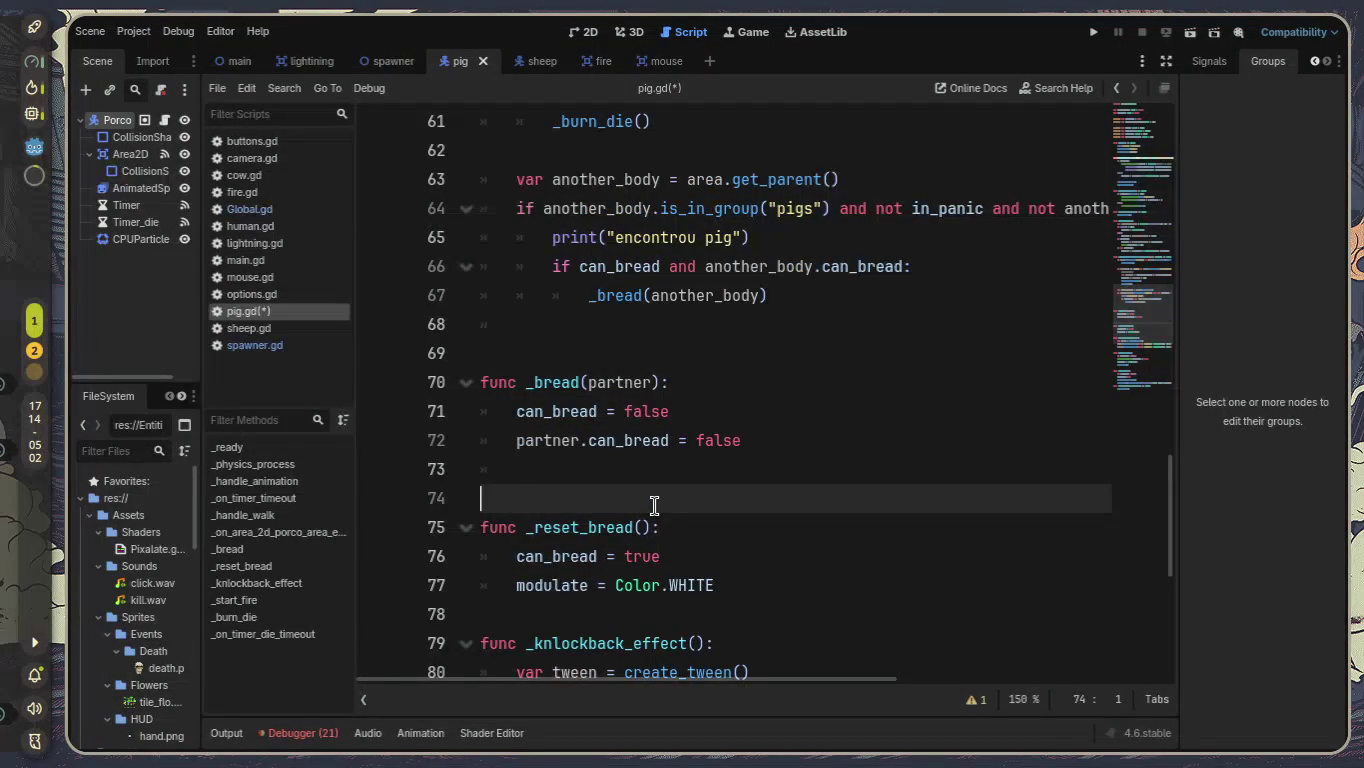
key("ctrl+v")
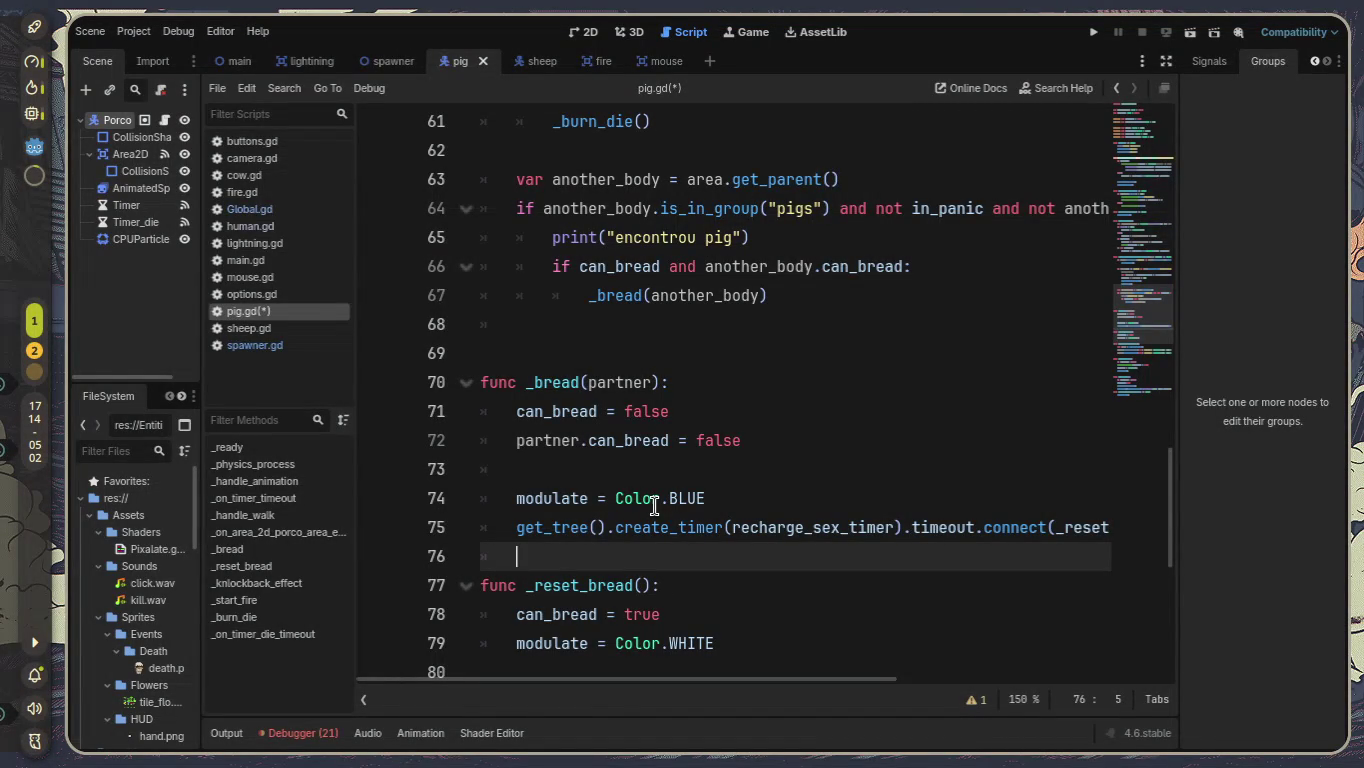
Fix the blue tint line's indentation and open blank lines above the timer line.
key("Up")
key("Up")
key("shift+Tab")
key("alt+Up")
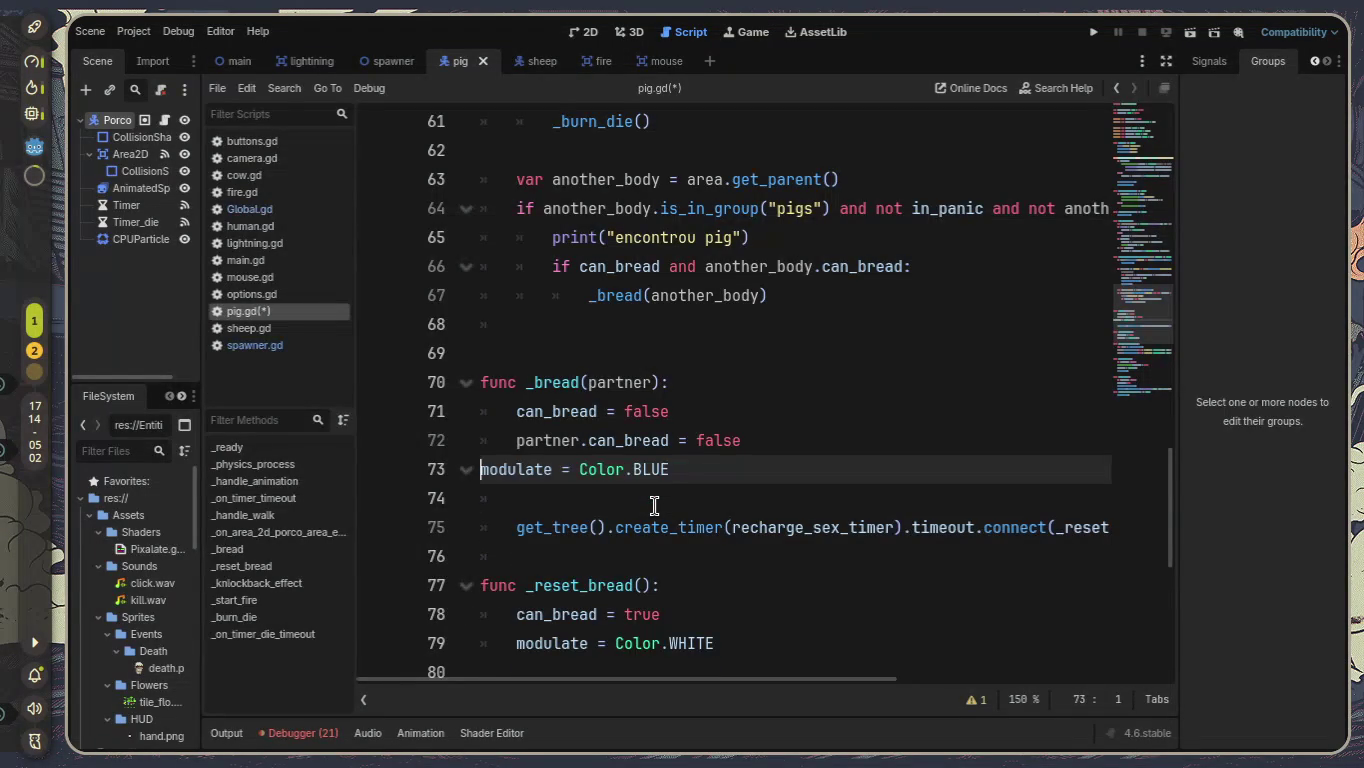
key("Tab")
key("Down")
key("Down")
key("Down")
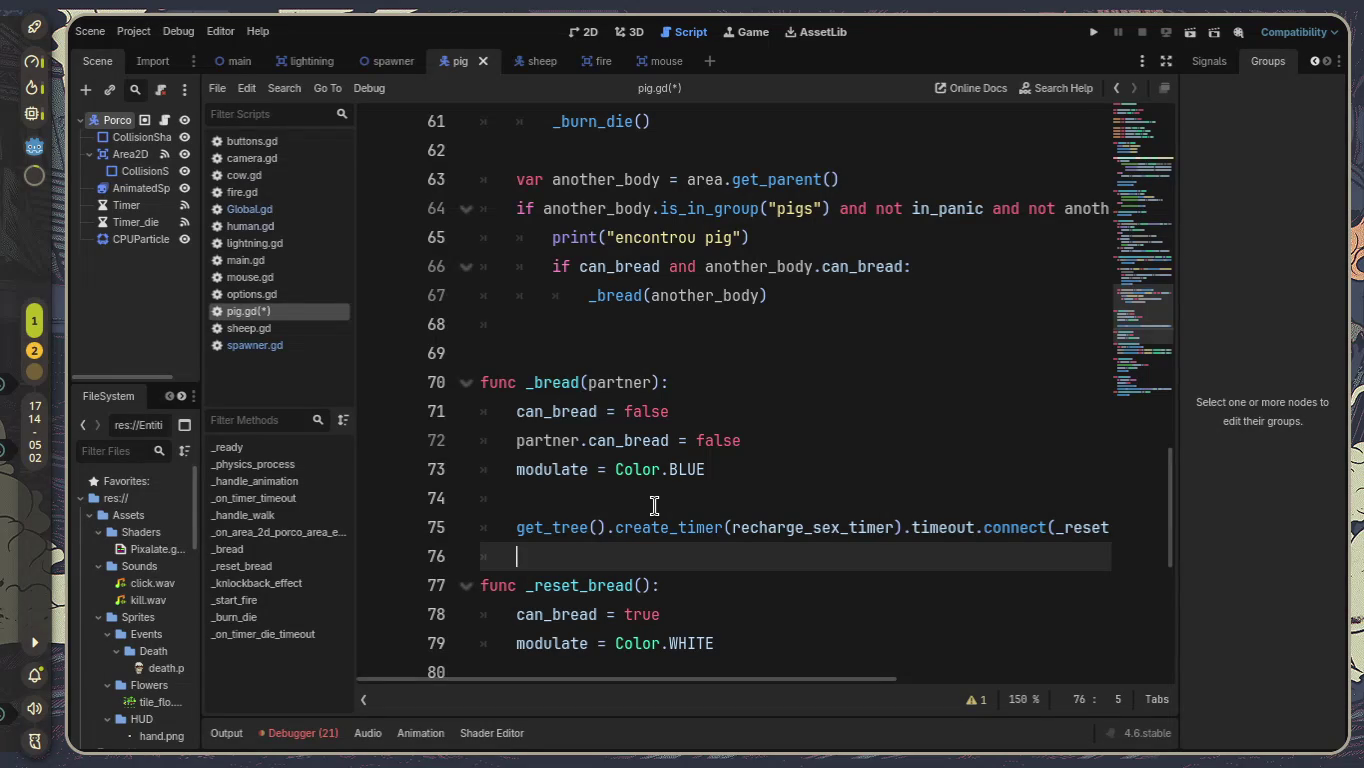
key("Up")
key("Up")
key("Return")
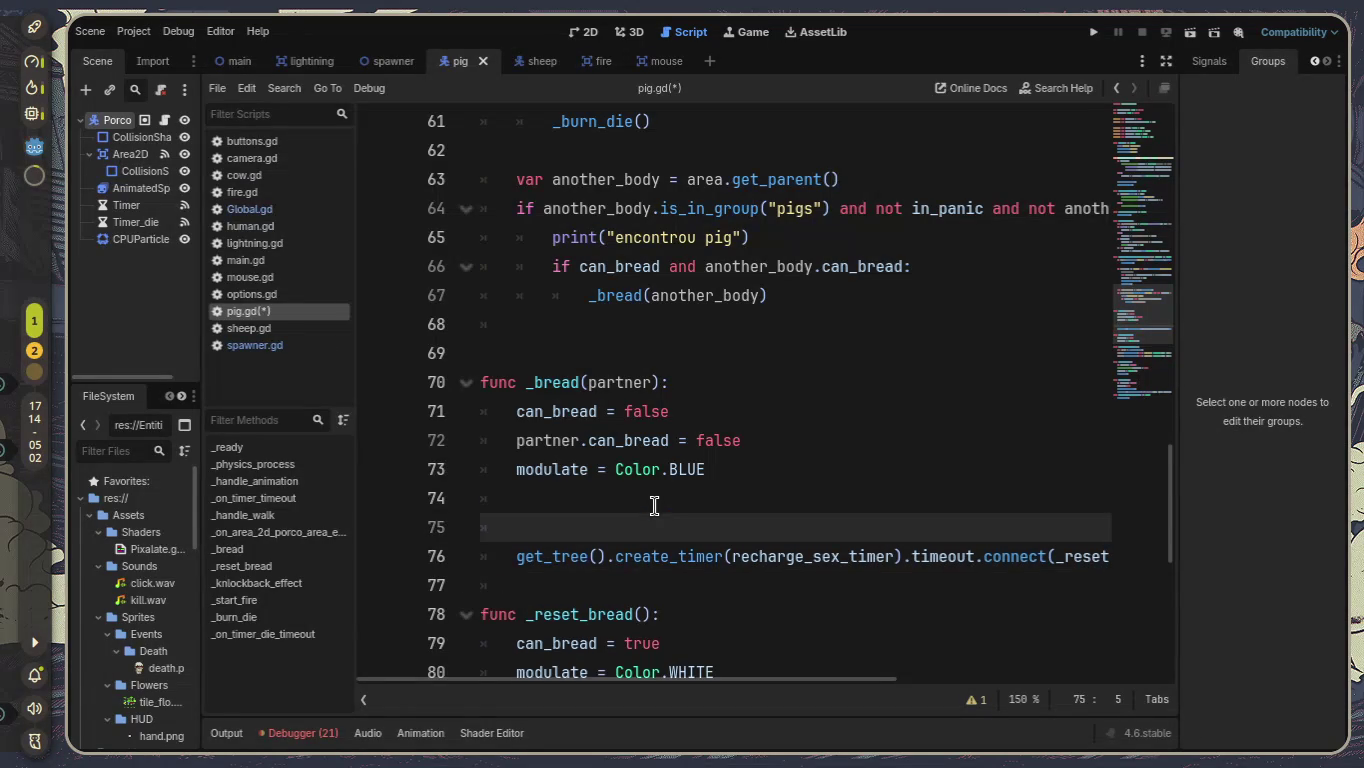
key("Return")
key("Up")
Type var puppy_pos = global_position + partner.global_position, accepting partner from autocomplete.
type("var ")
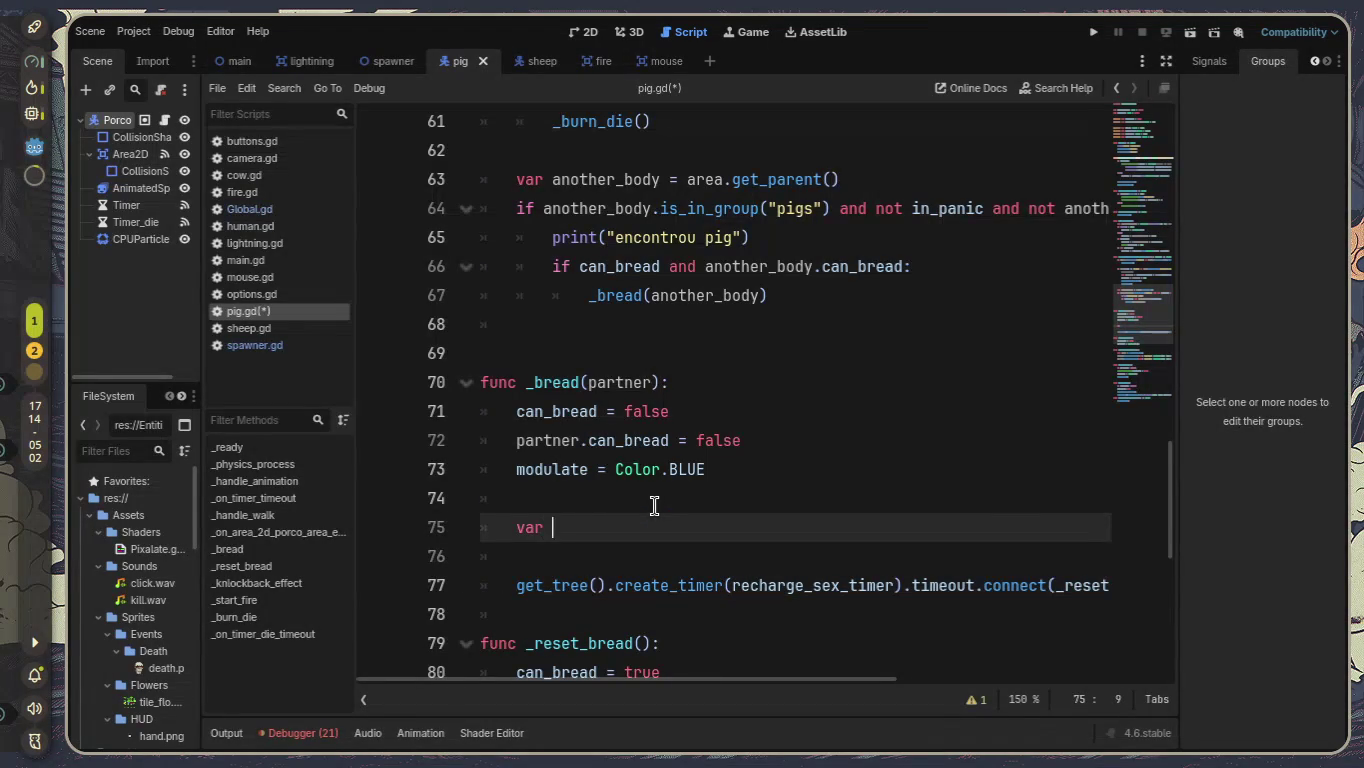
type("puppy")
type("_pos")
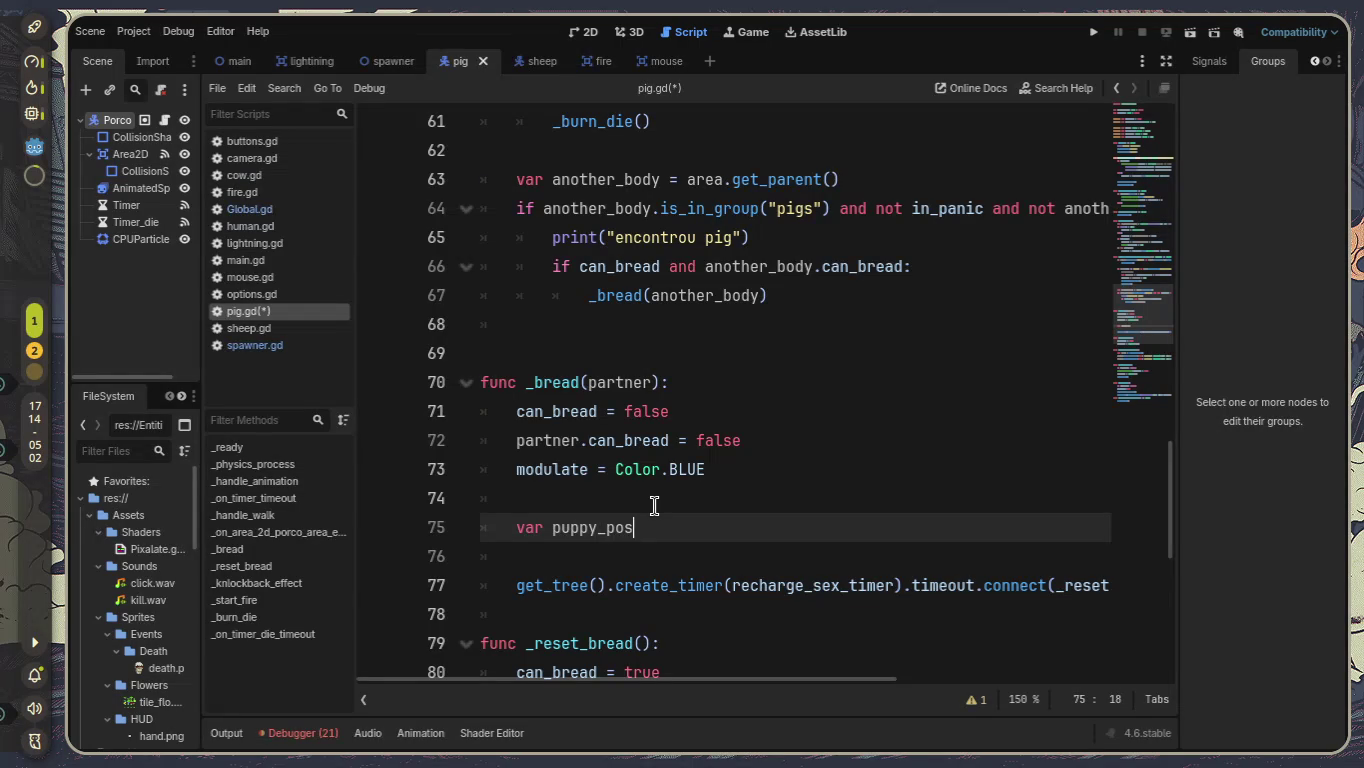
type(" = ")
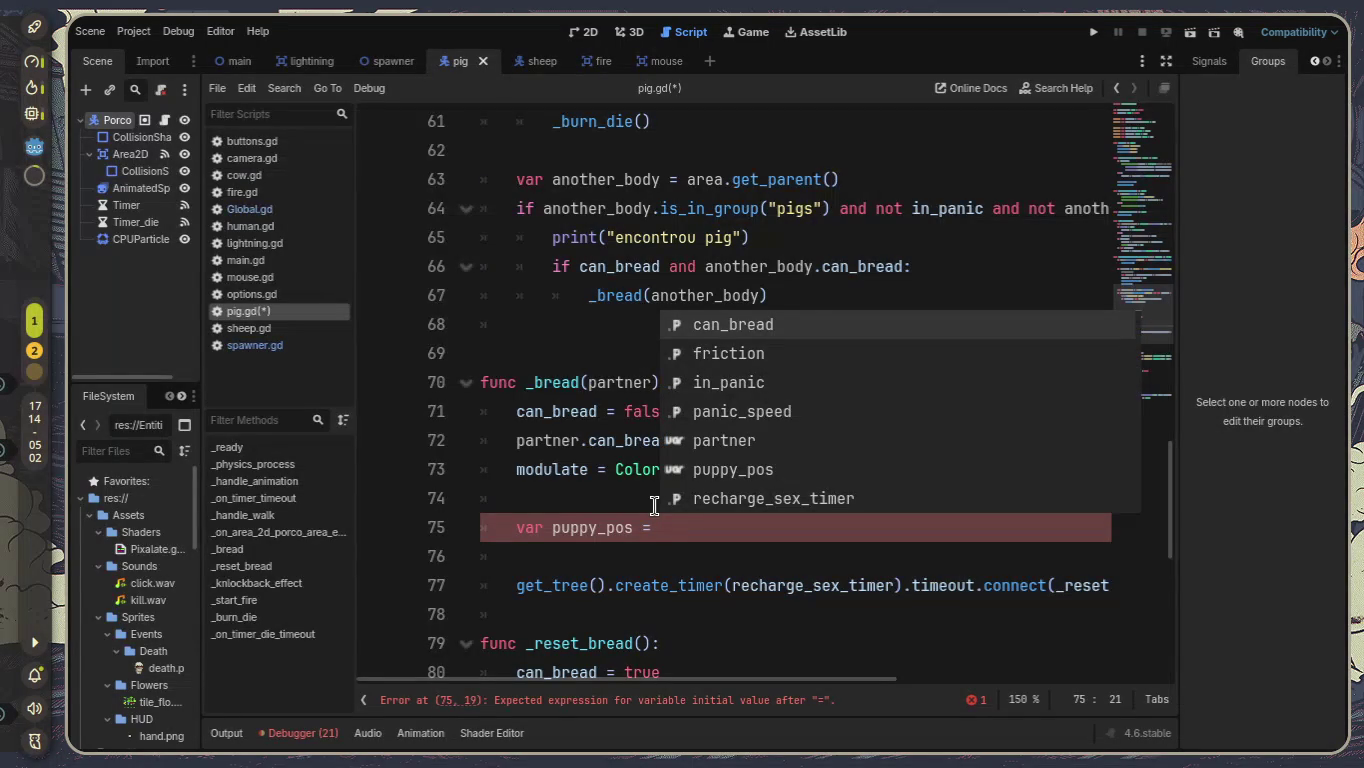
type("global")
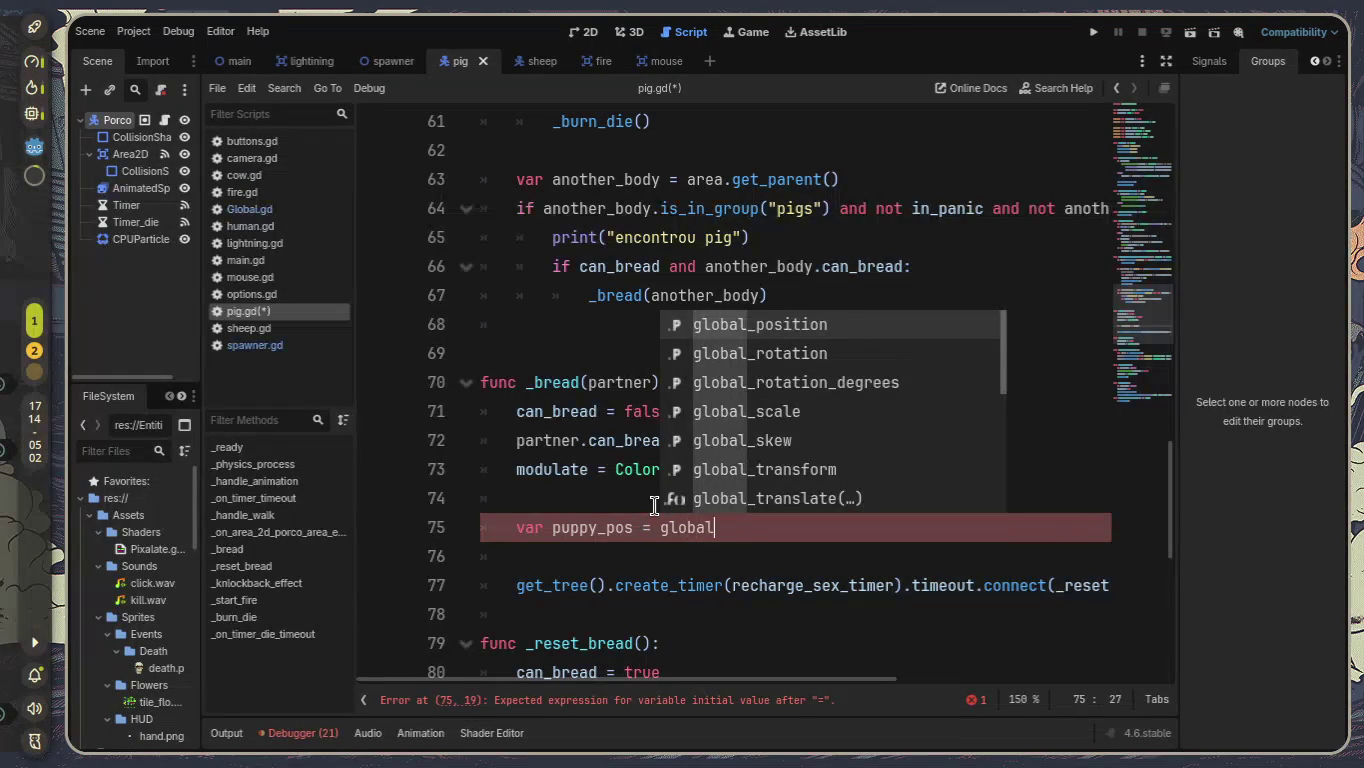
type("_posi")
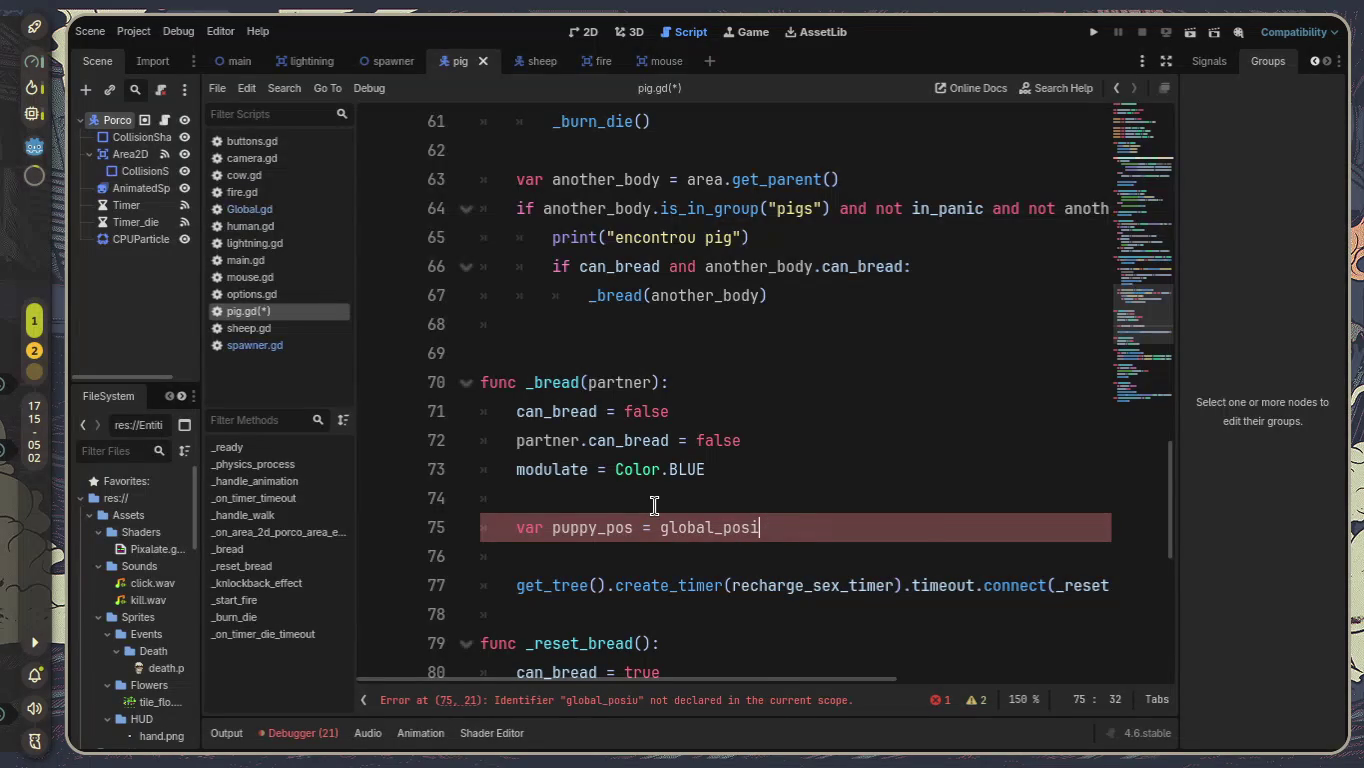
type("tion")
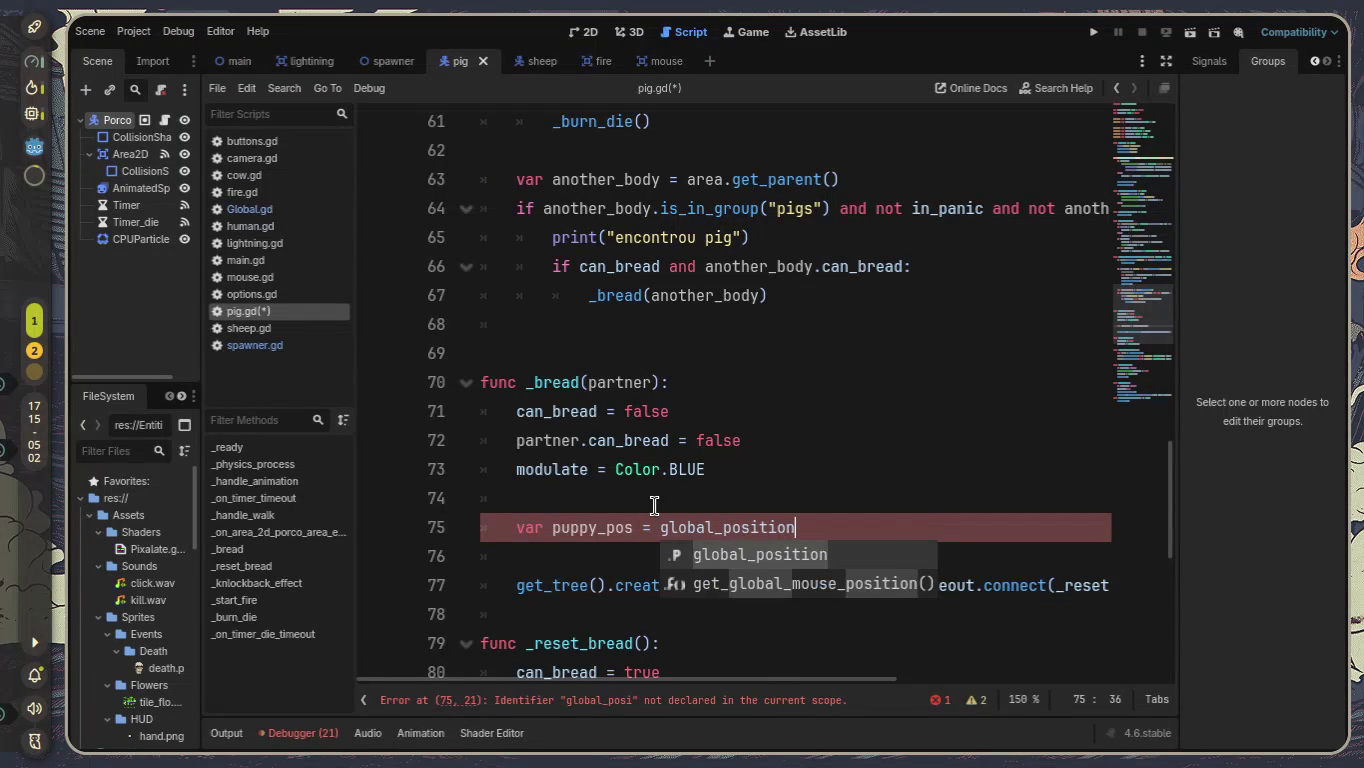
key("Escape")
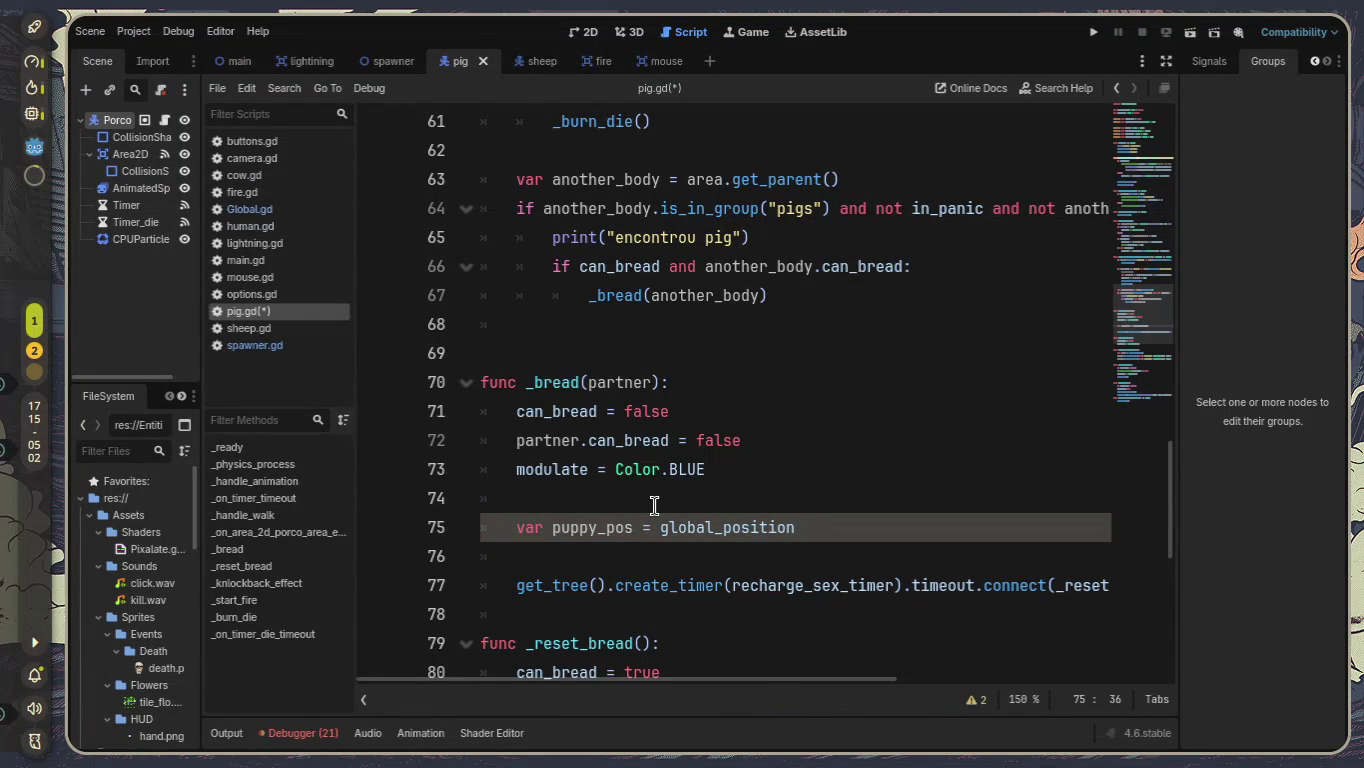
type("=")
key("BackSpace")
key("BackSpace")
type("+part")
key("Return")
type(".global")
type("_position")
Fix the spacing before partner, append /2, and begin a new line with Global.
key("Left")
key("Left")
key("Left")
key("Left")
key("Left")
key("Left")
key("Right")
key("Right")
key("Right")
key("ctrl+space")
key("Right")
key("Right")
key("Right")
type("/2")
key("Left")
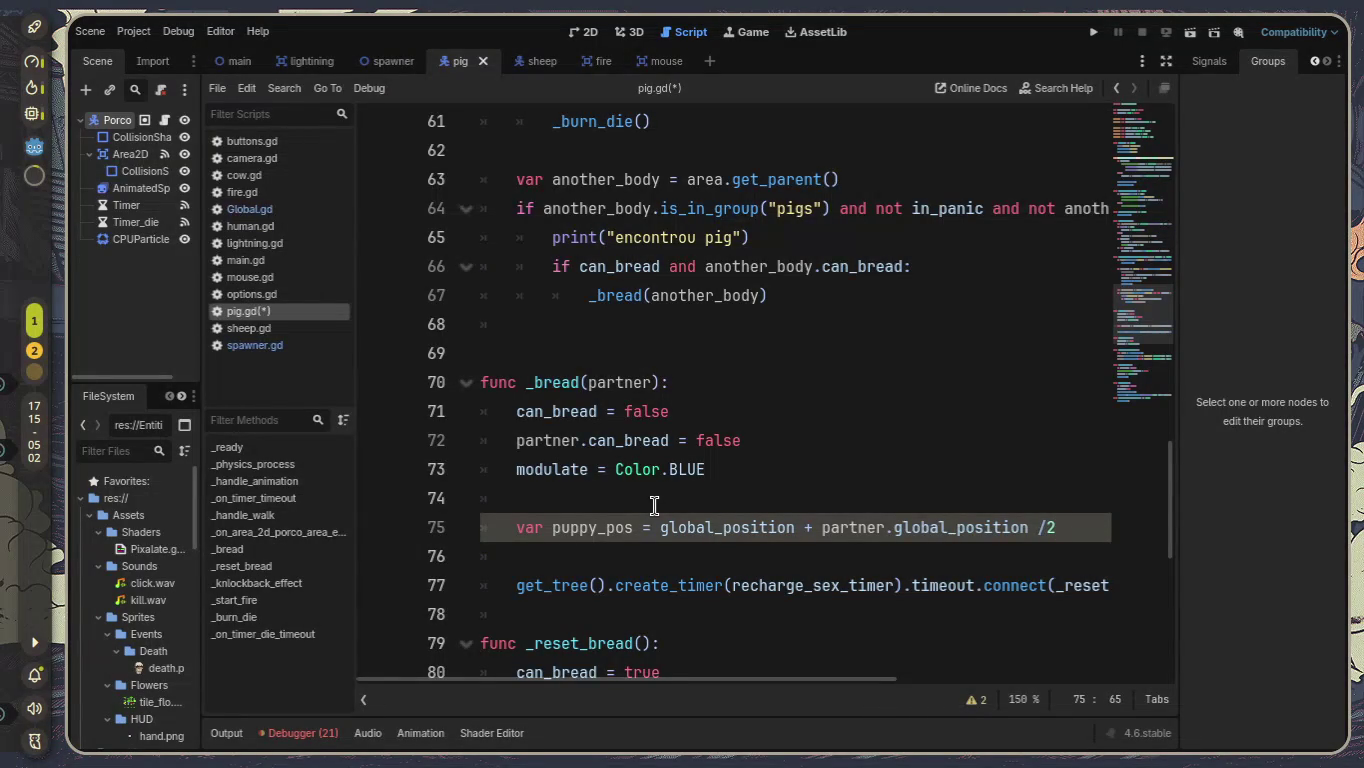
key("Return")
type("G")
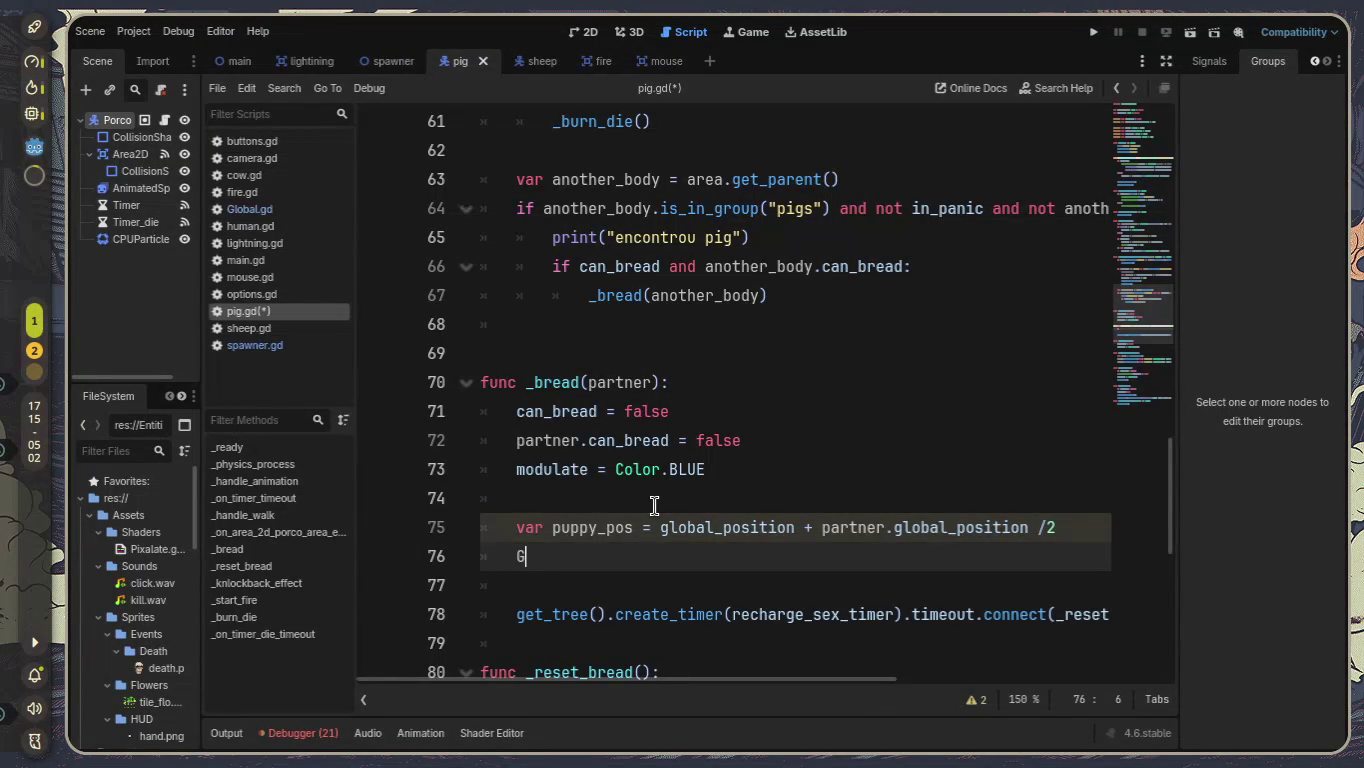
type("lobal.")
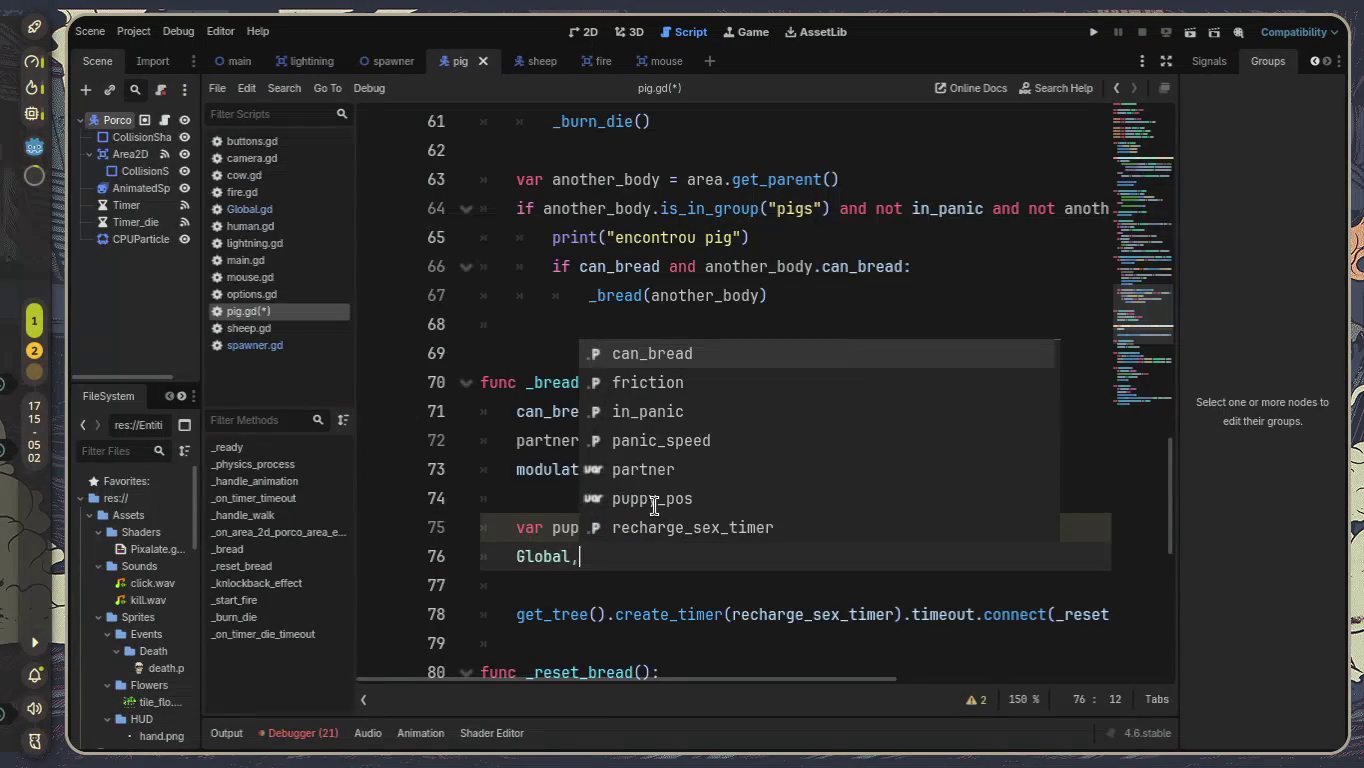
Write Global.emit_signal("add_mob", 0) and save pig.gd.
key("BackSpace")
type(".emi")
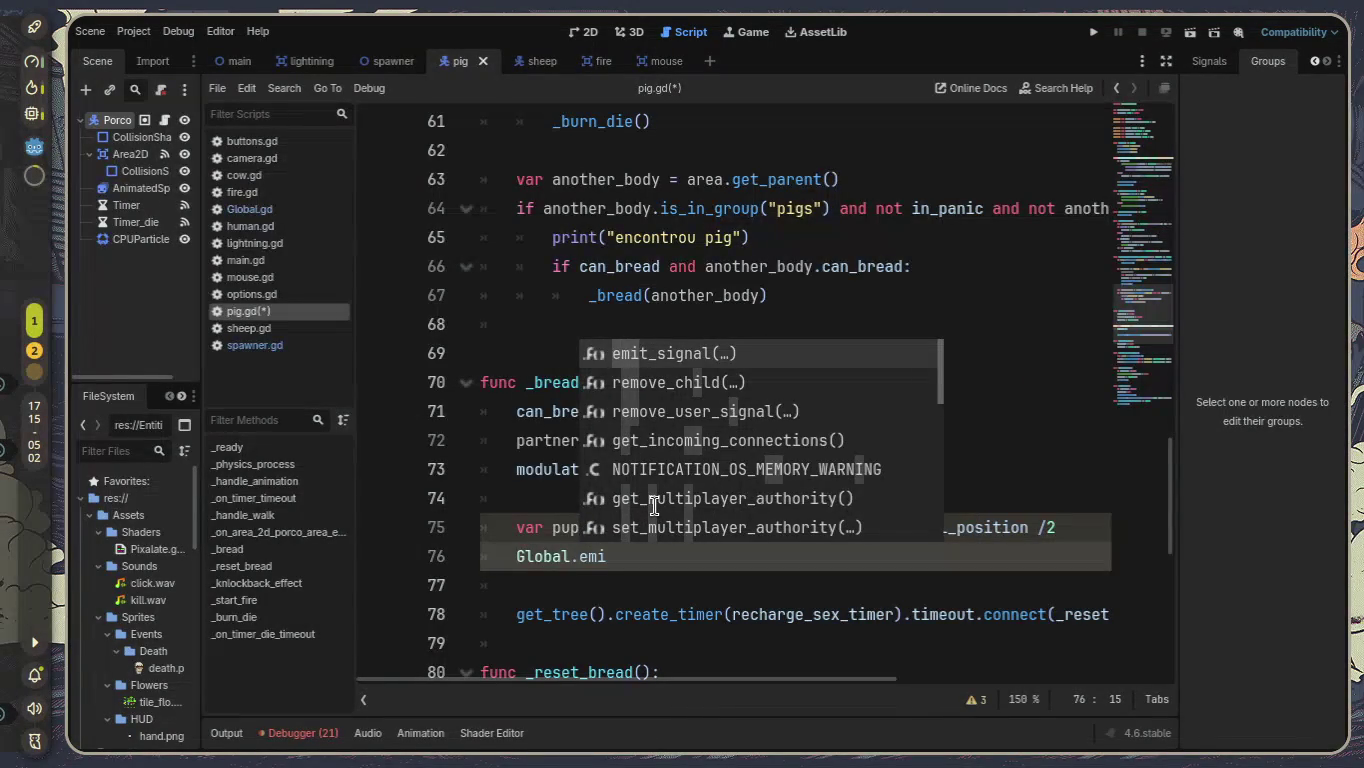
key("Return")
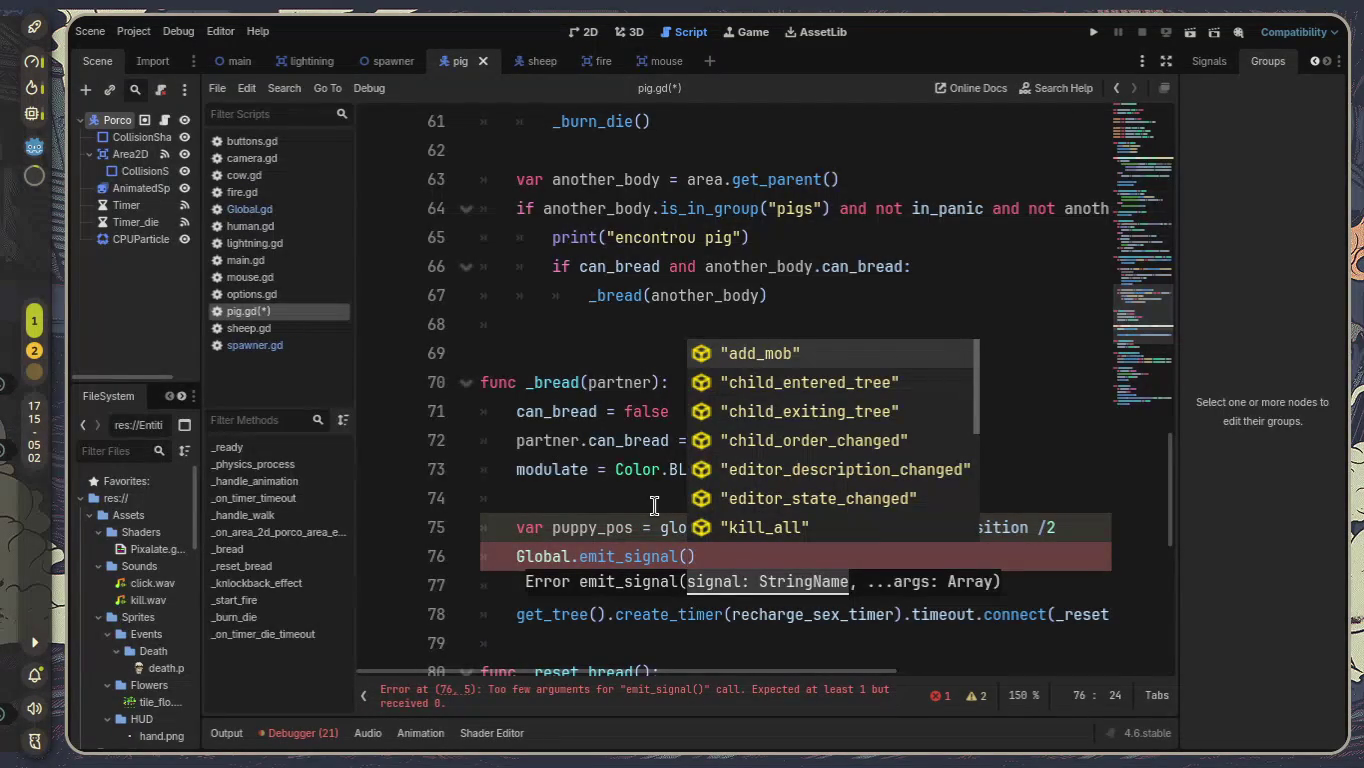
key("Return")
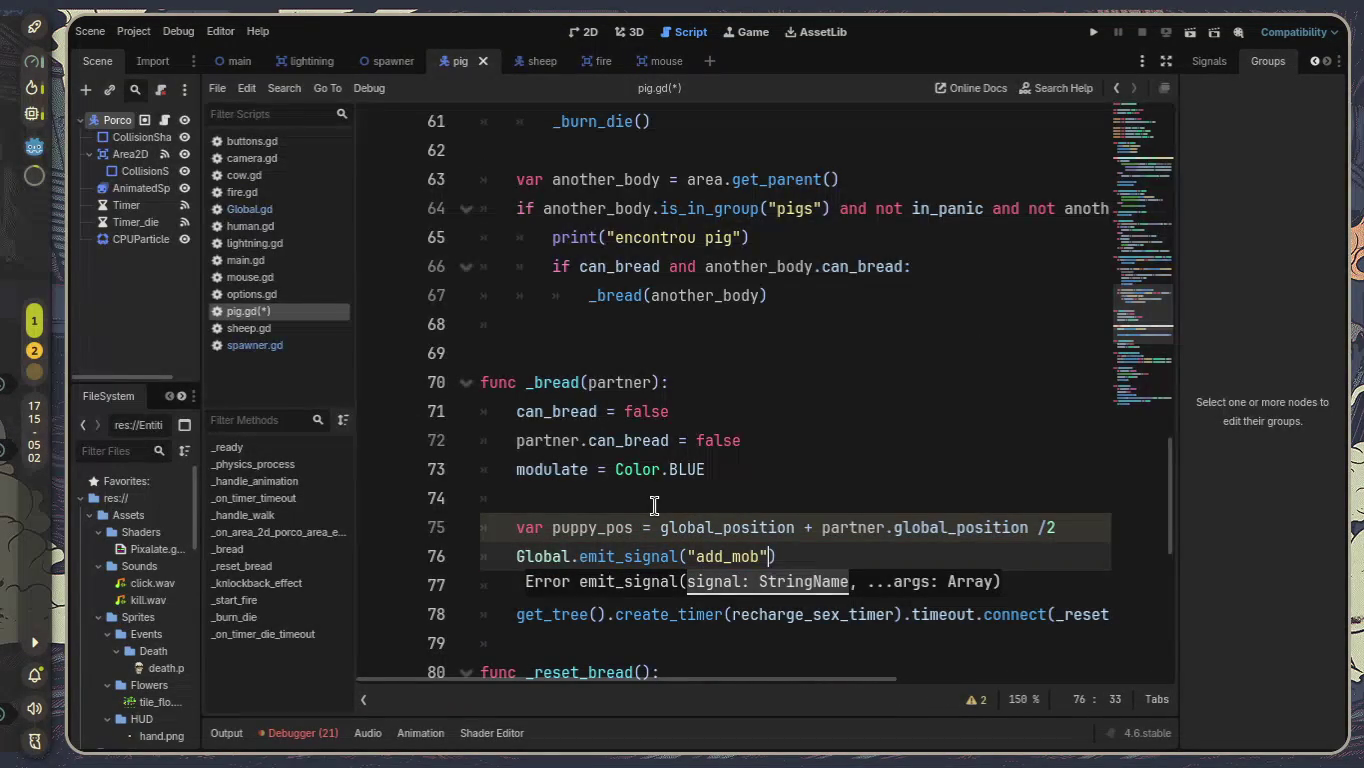
type(", 0")
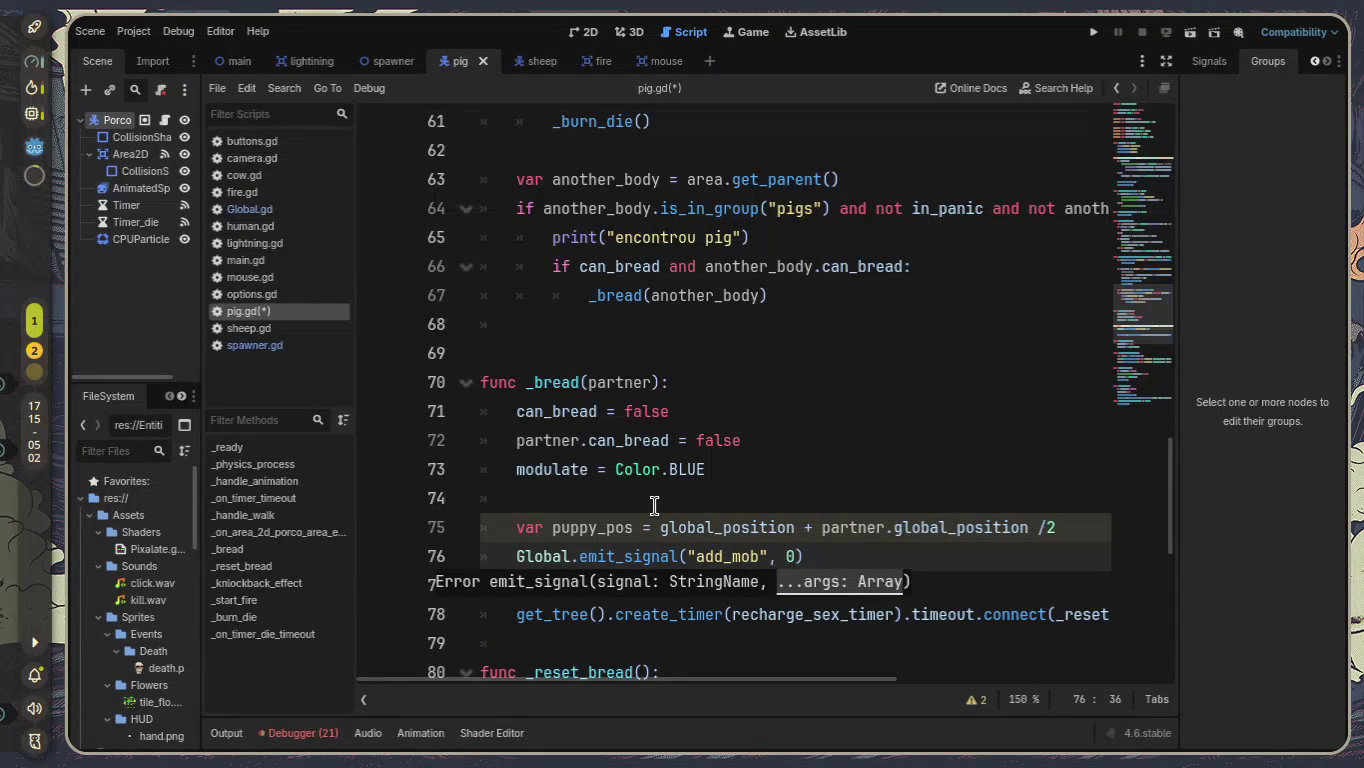
key("ctrl+s")
Erase the emit_signal arguments, leaving a partly typed Global.add statement.
key("Left")
key("Left")
key("BackSpace")
type(":")
key("BackSpace")
type(",")
key("Right")
key("Right")
key("BackSpace")
key("BackSpace")
key("BackSpace")
key("BackSpace")
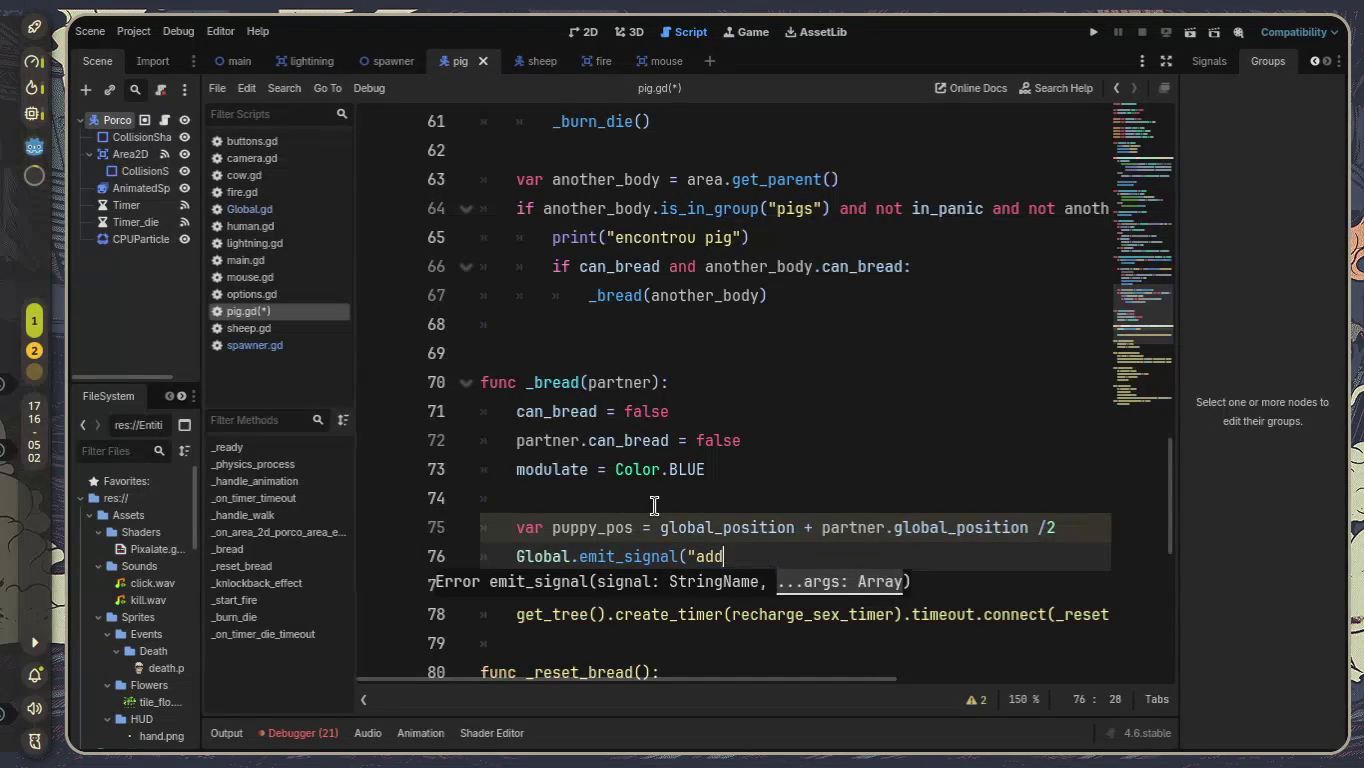
key("BackSpace")
key("BackSpace")
key("BackSpace")
key("BackSpace")
Add a Global.add_mob(0, puppy_pos) call below the puppy_pos line in _bread.
type("add")
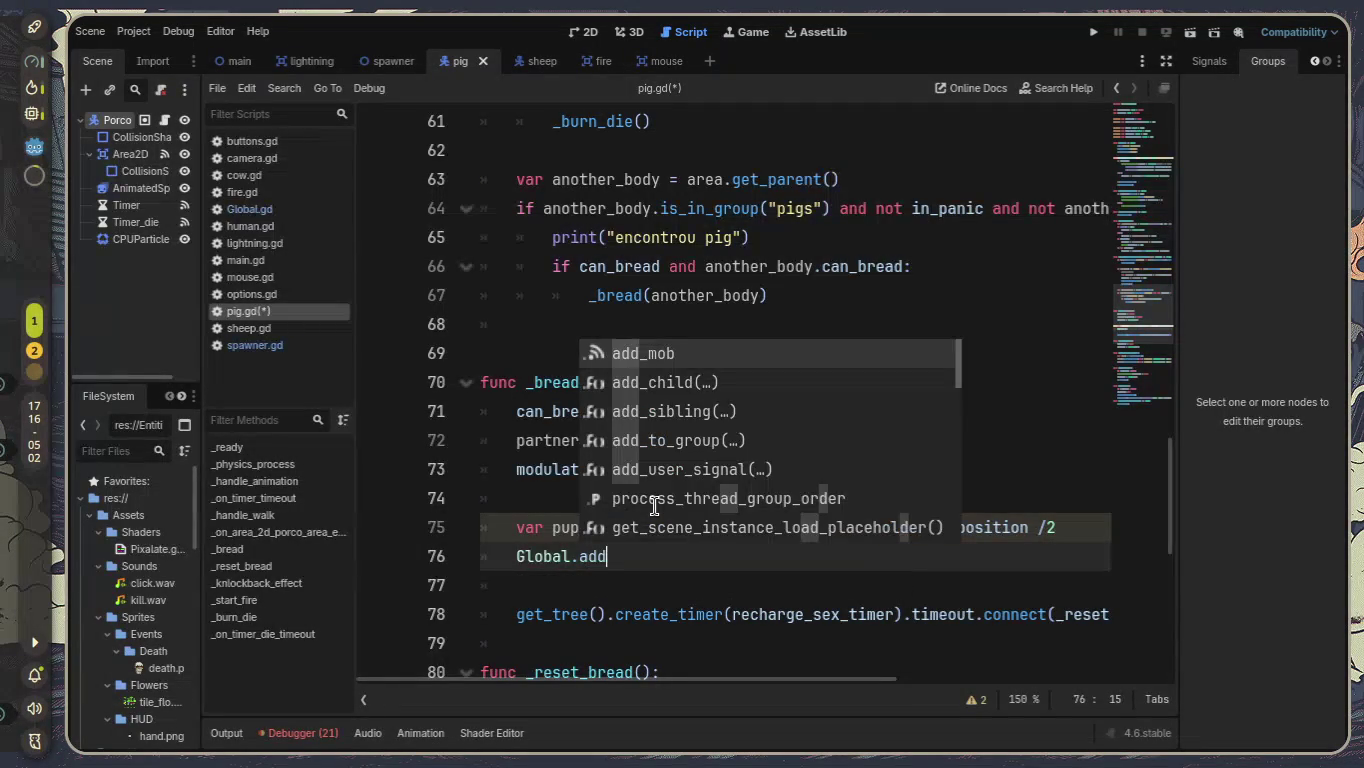
key("Return")
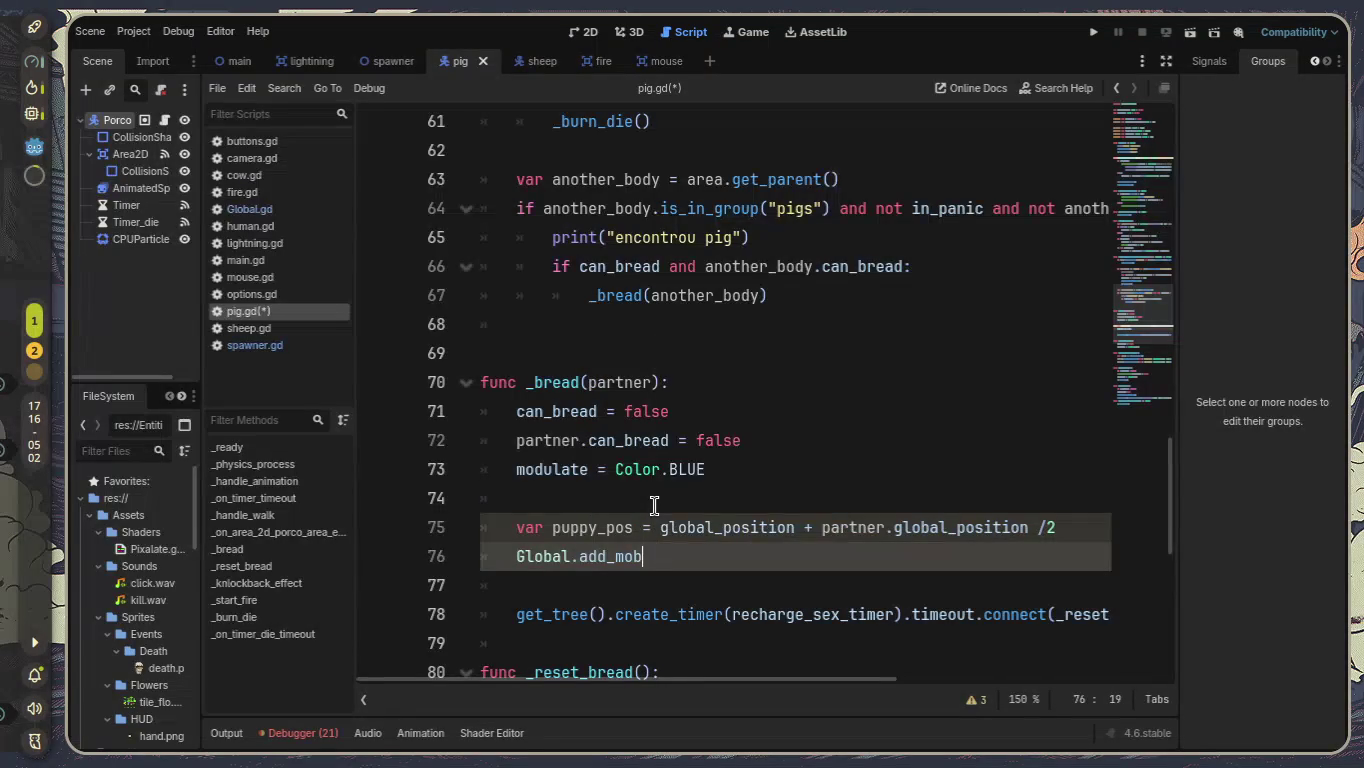
type("(0")
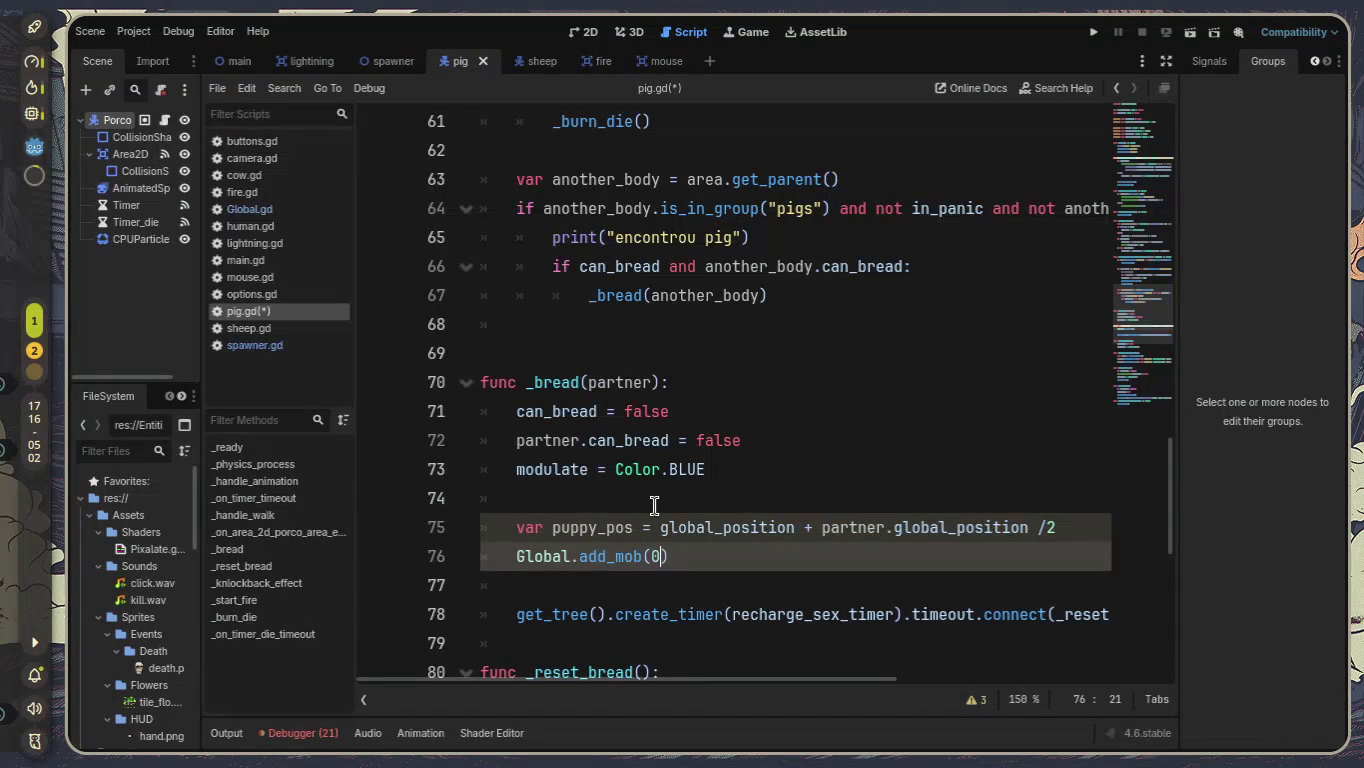
type(", pu")
key("Return")
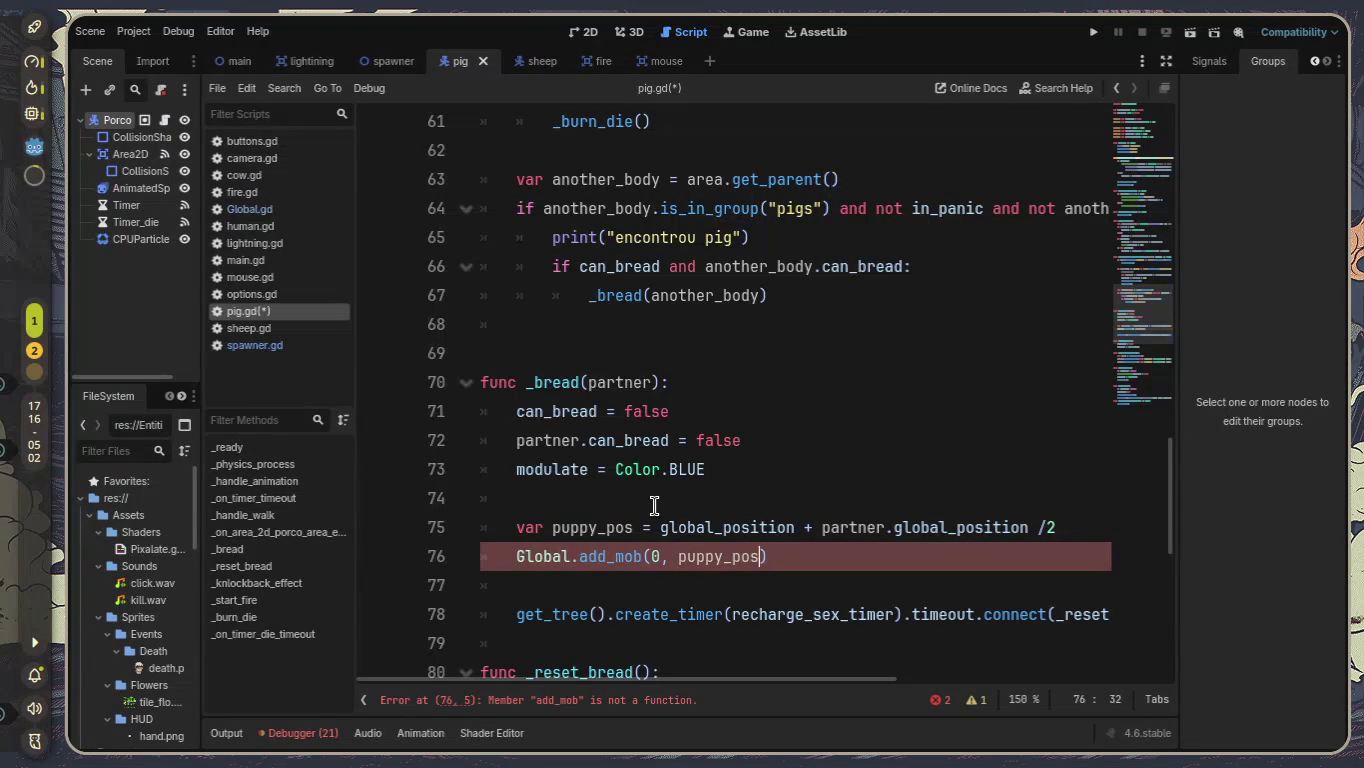
Wrap the position sum on line 75 in parentheses, change the call to add_mob.emit, and save pig.gd.
key("Up")
key("Left")
key("Left")
key("Left")
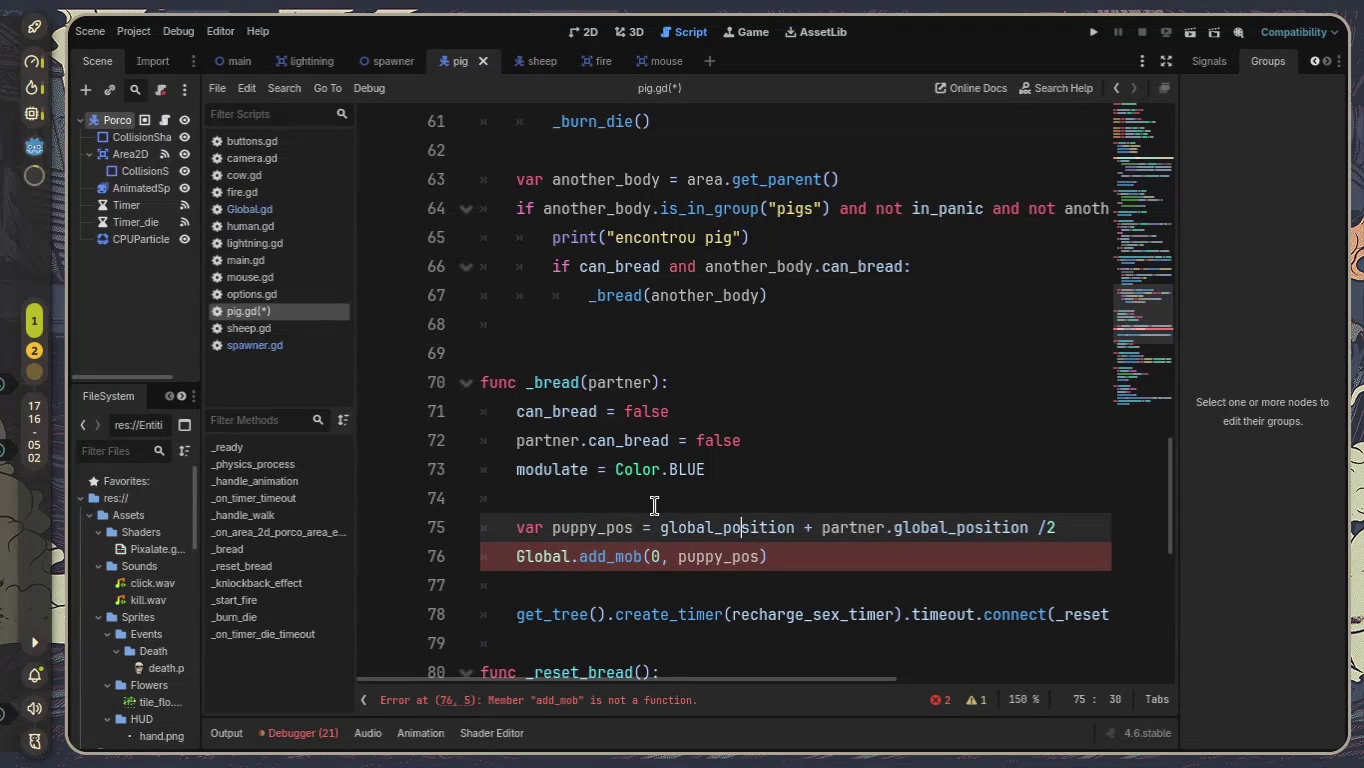
key("Left")
key("Left")
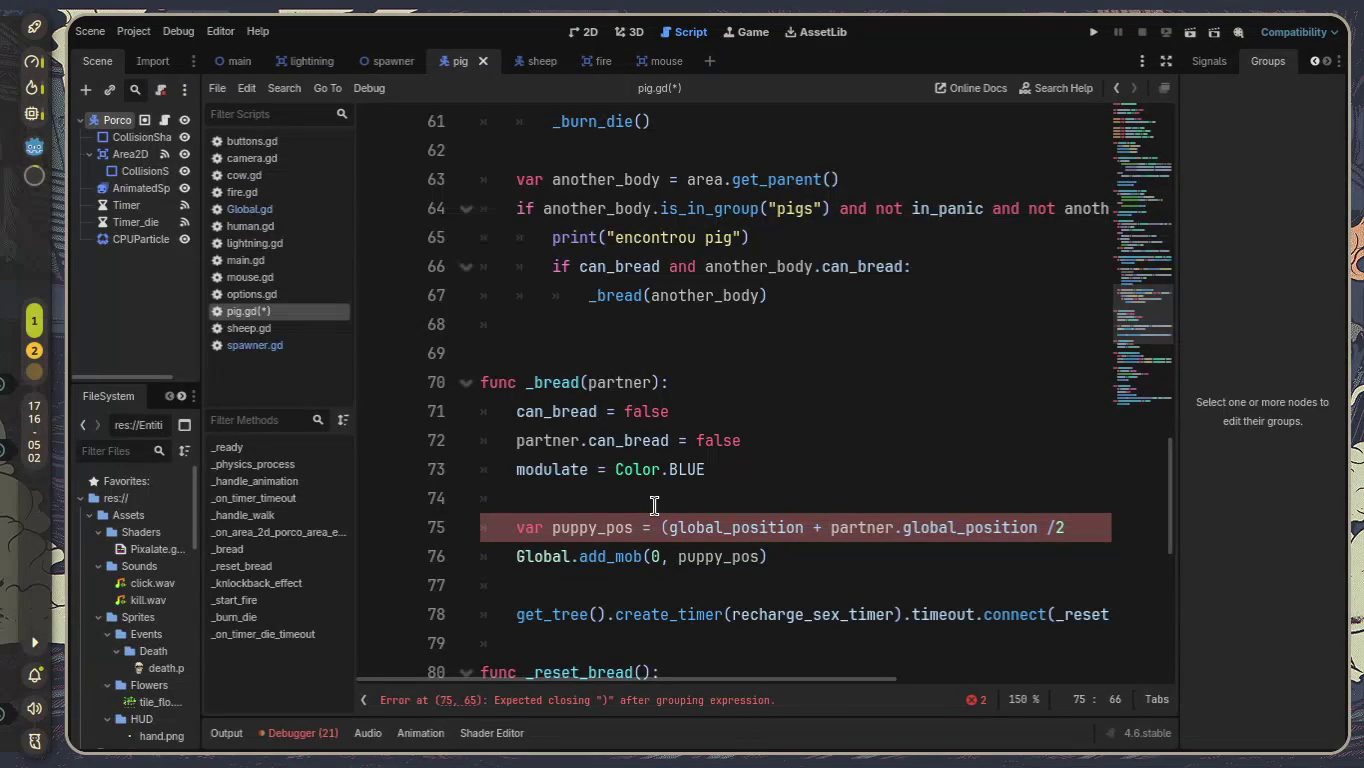
key("Down")
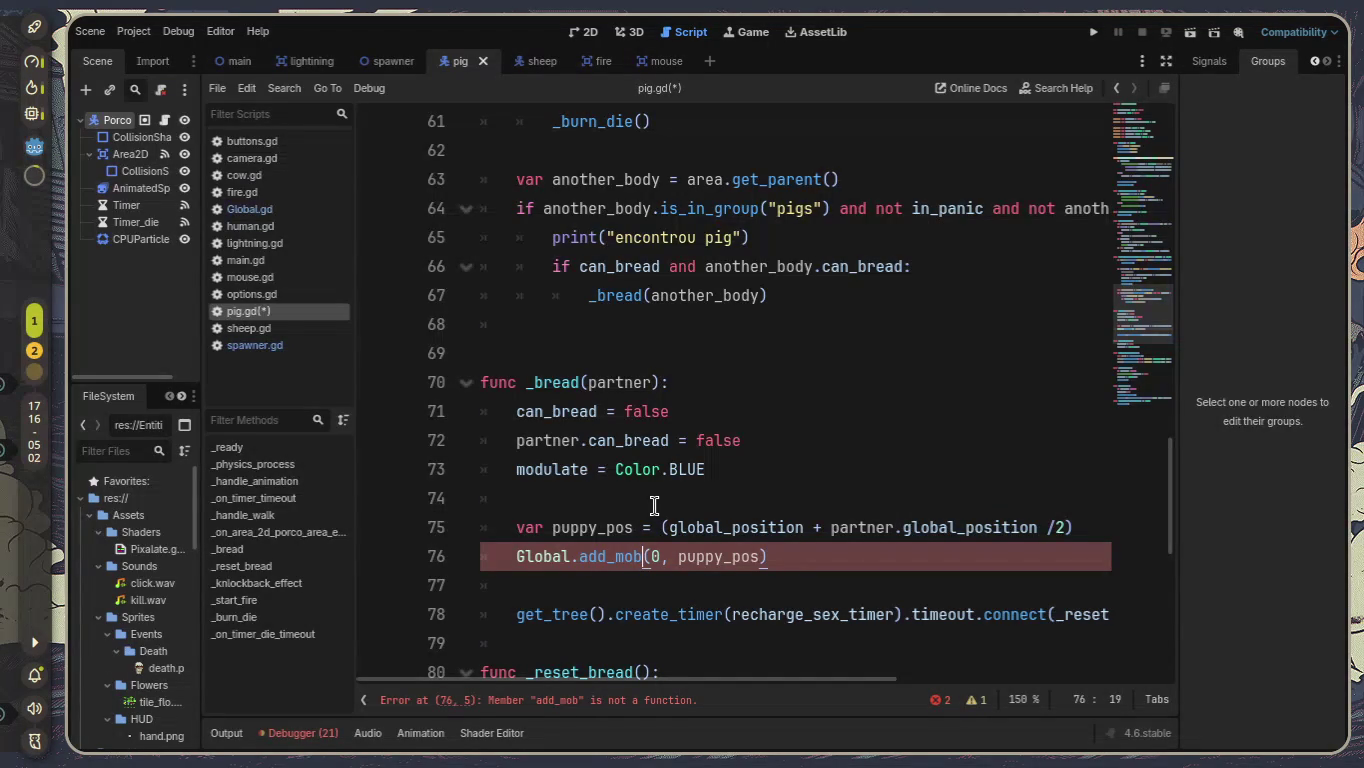
type(".emit")
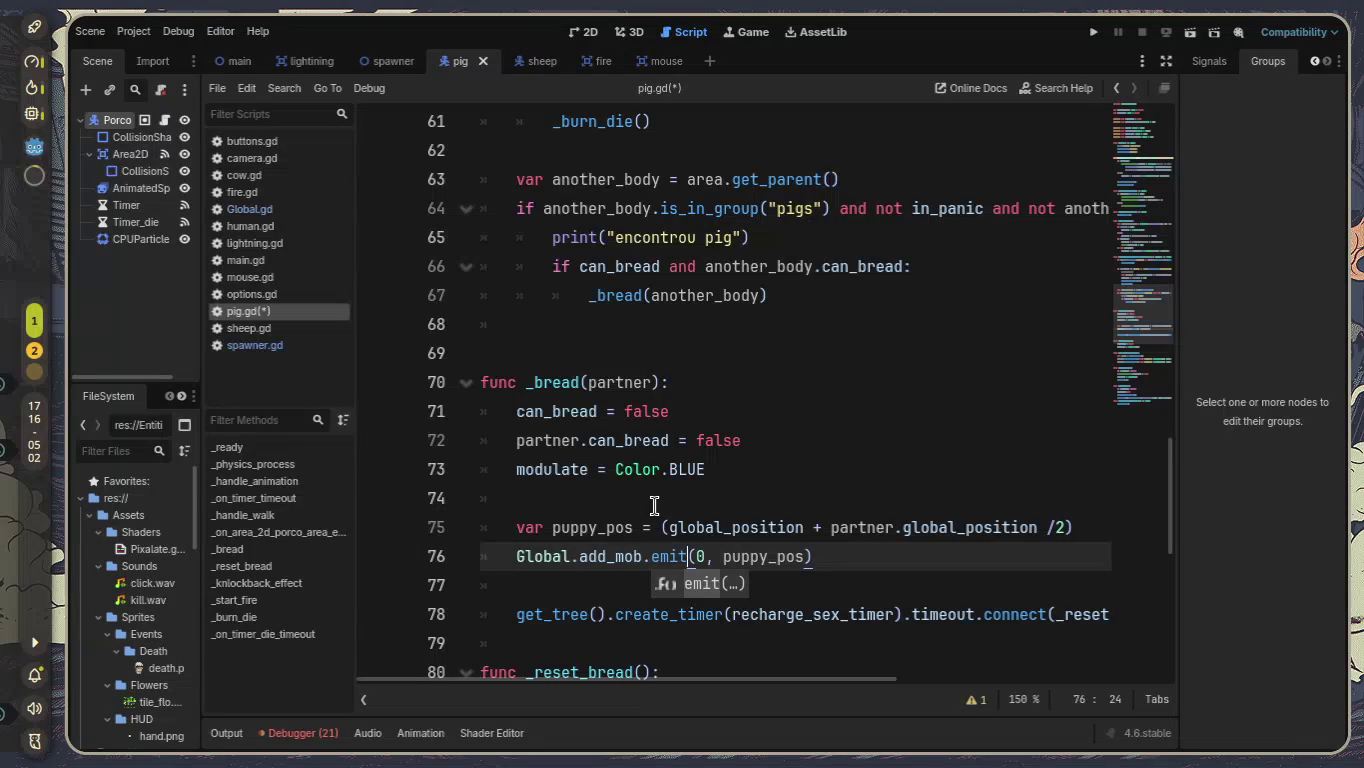
key("ctrl+s")
Run the project, spawn nine pigs with the 'pig' button, then clear the editor's output log.
left_click(1093, 33)
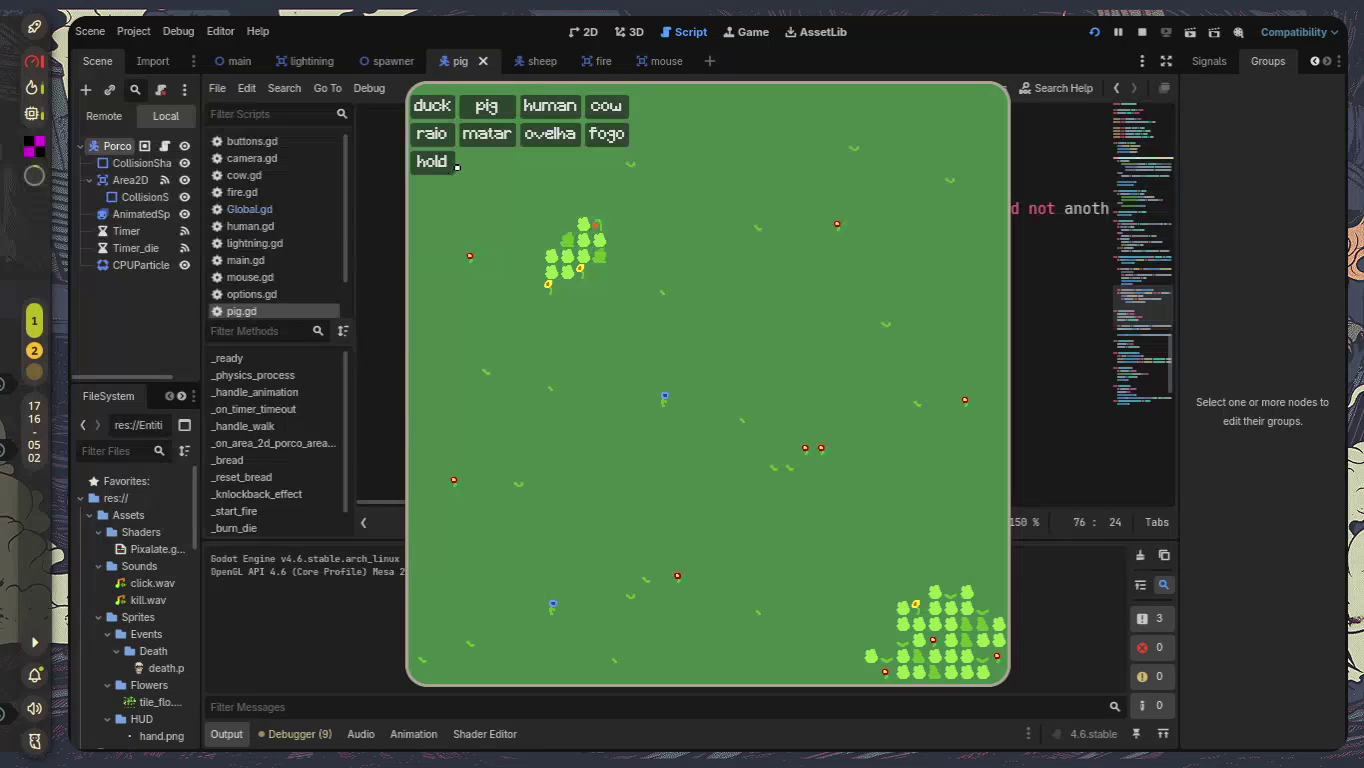
left_click(488, 108)
left_click(488, 108)
left_click(488, 107)
left_click(489, 107)
left_click(488, 107)
left_click(488, 108)
left_click(488, 108)
left_click(488, 107)
left_click(488, 108)
left_click(488, 108)
left_click(488, 108)
left_click(489, 108)
left_click(488, 108)
left_click(489, 108)
left_click(488, 108)
left_click(488, 108)
left_click(488, 107)
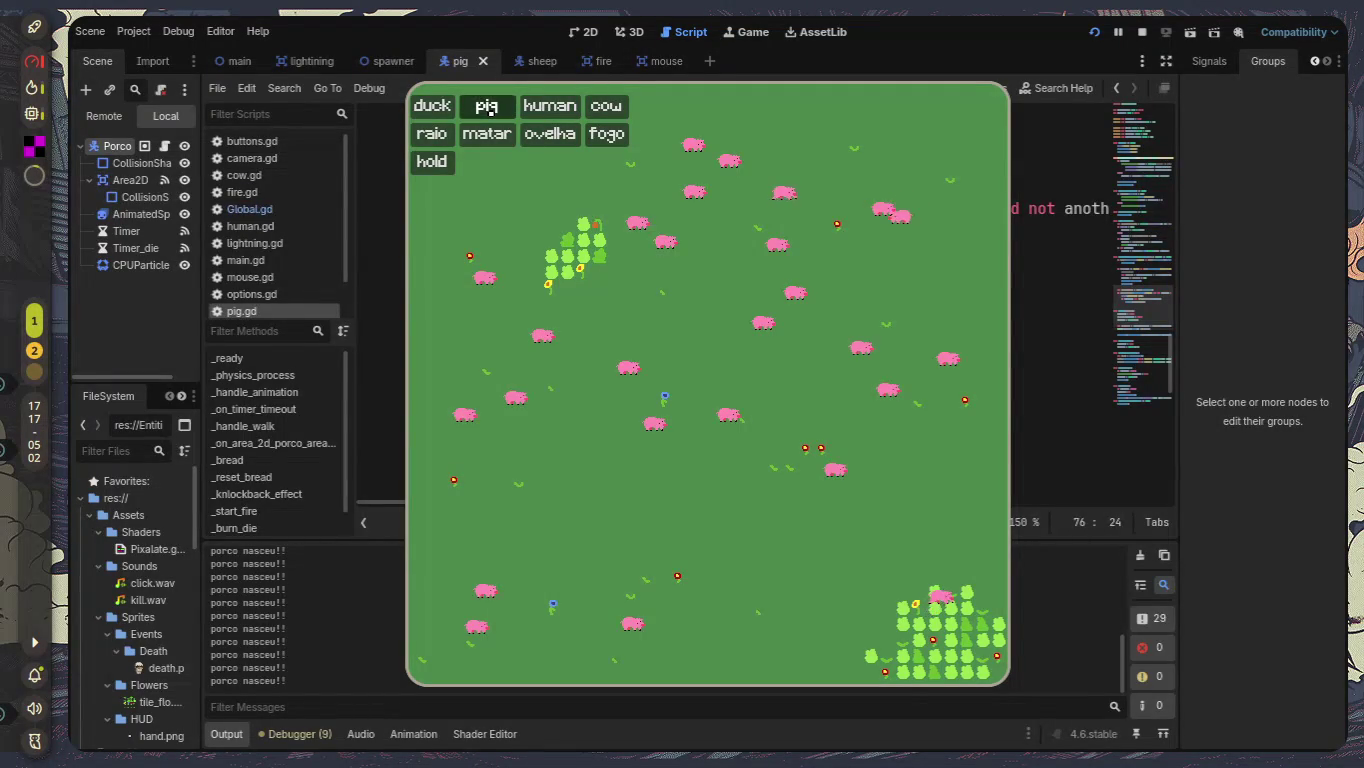
left_click(1076, 508)
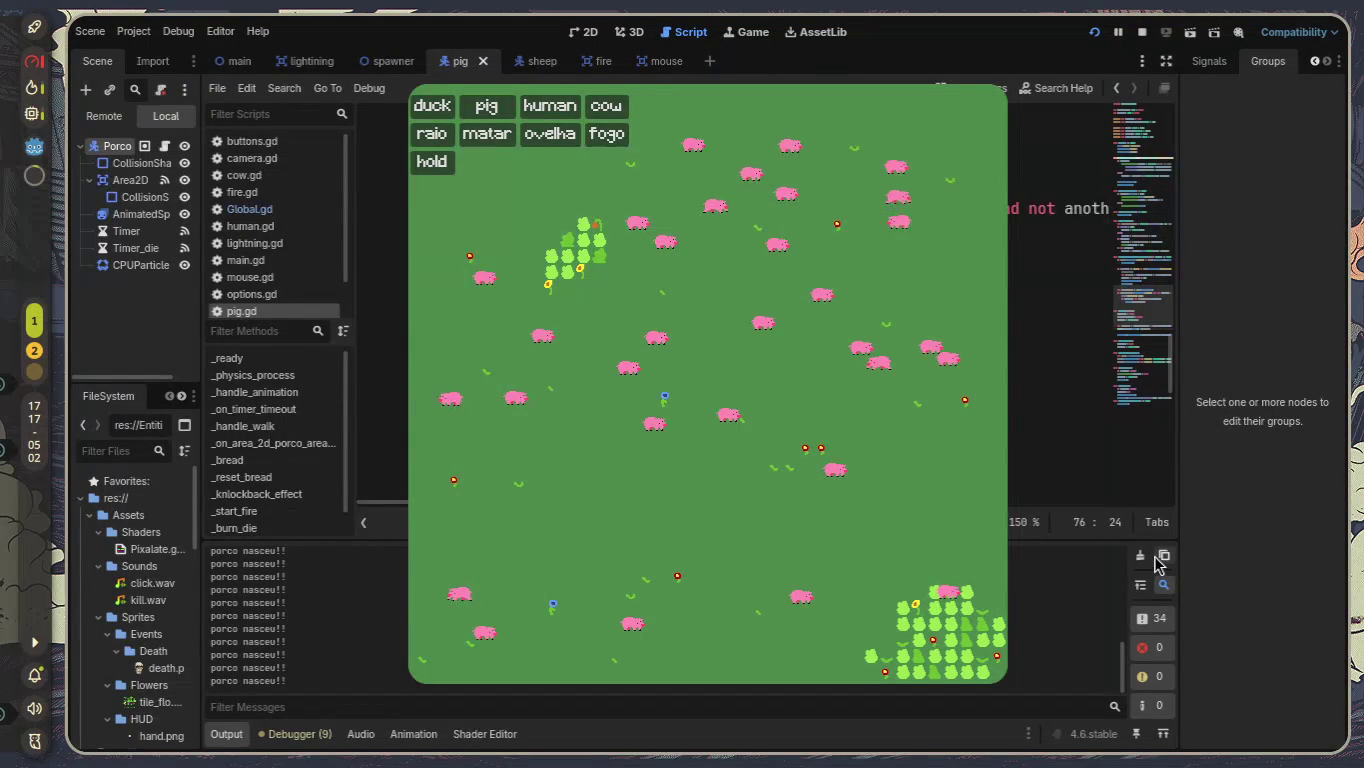
left_click(1162, 555)
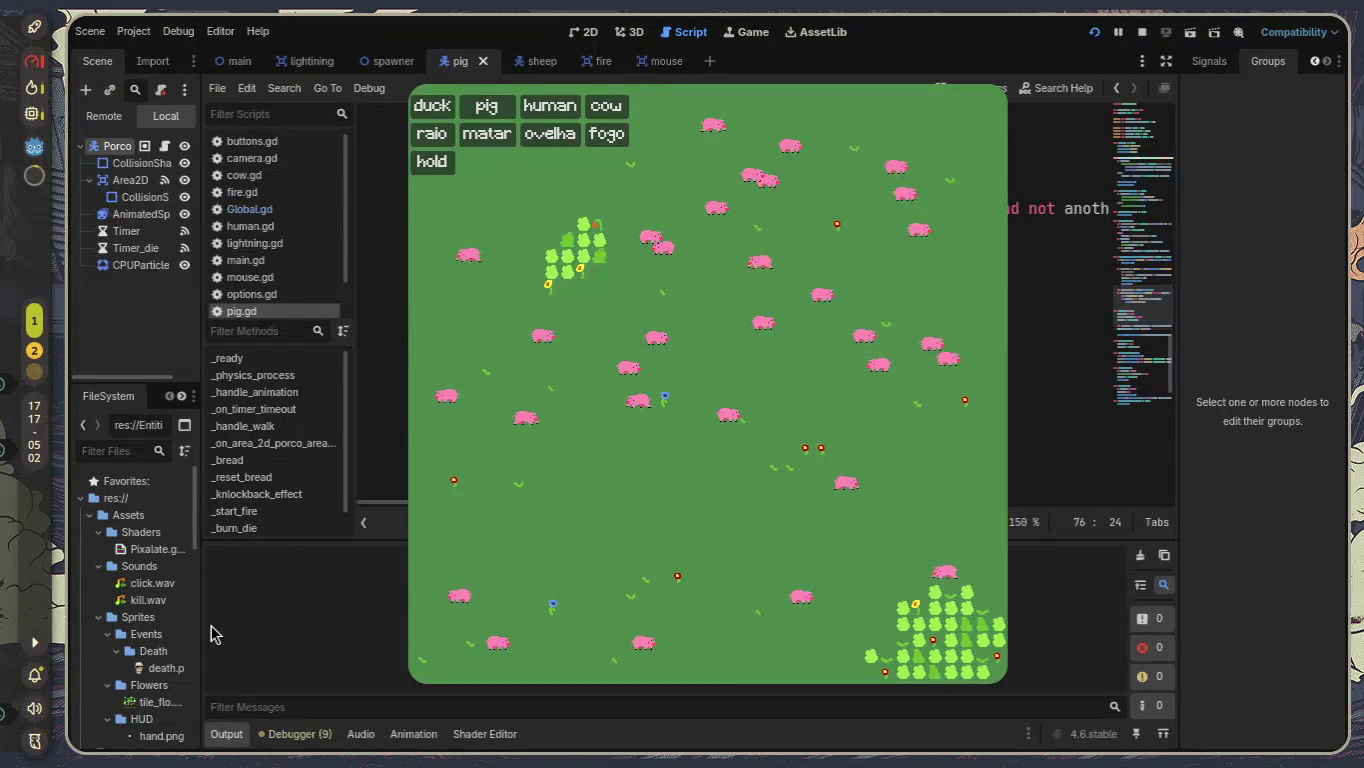
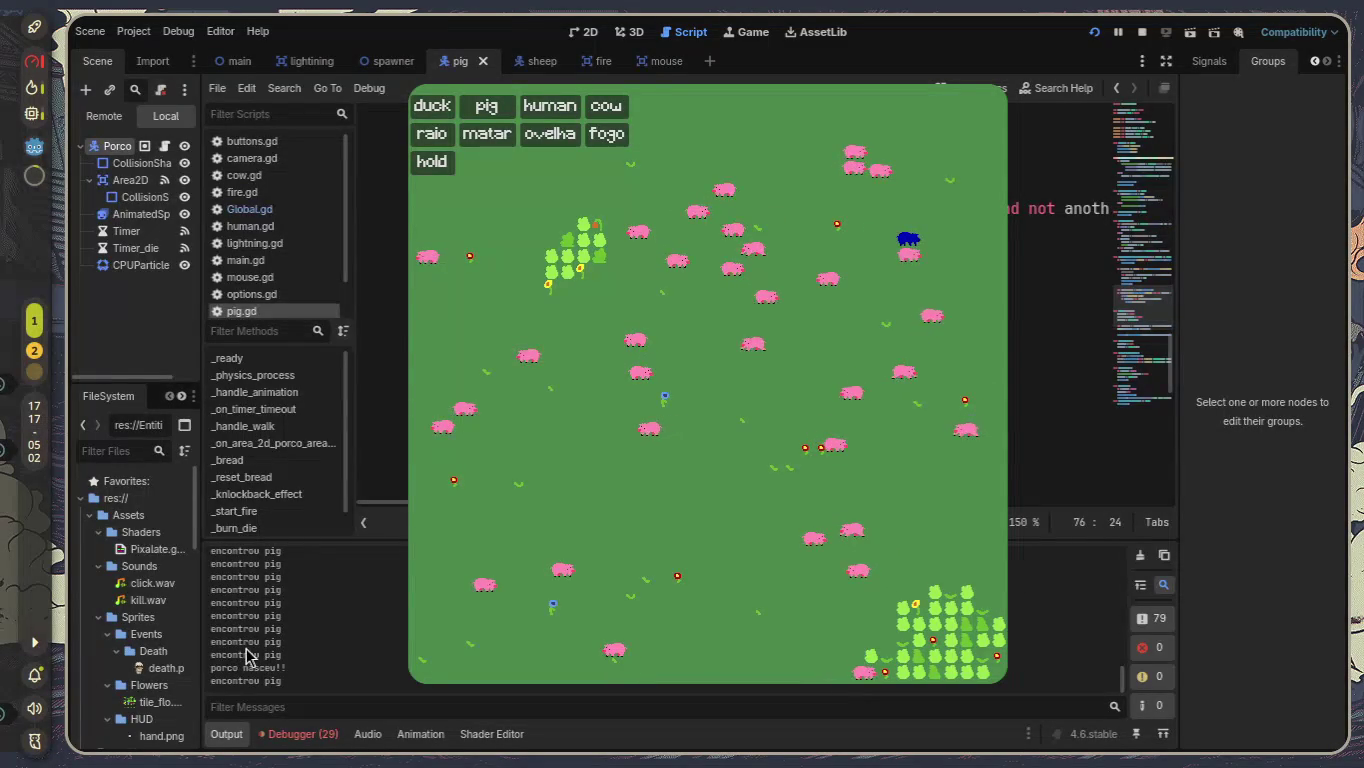
Playtest the game, watching pigs spawn and 'porco nasceu!!' appear in the output, then stop the run.
left_click_drag(222, 642, 282, 669)
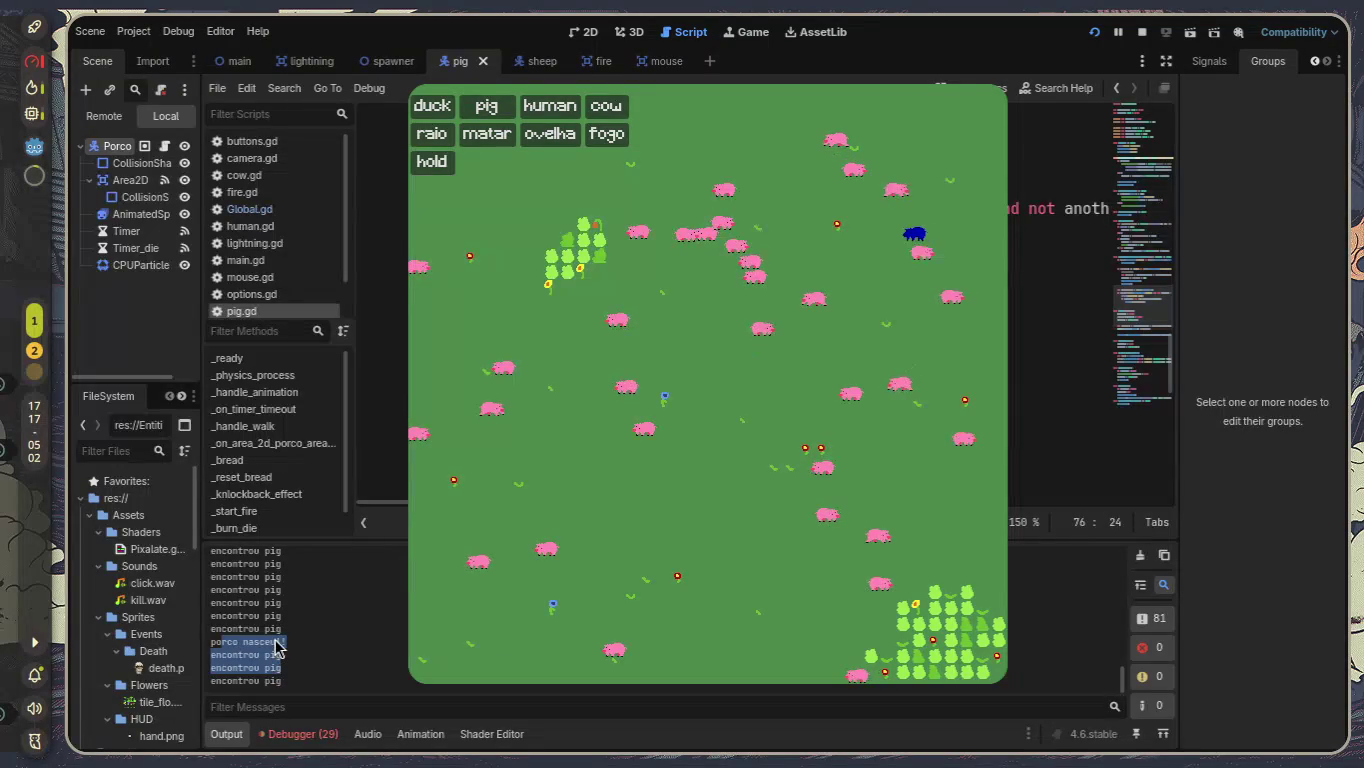
left_click(771, 415)
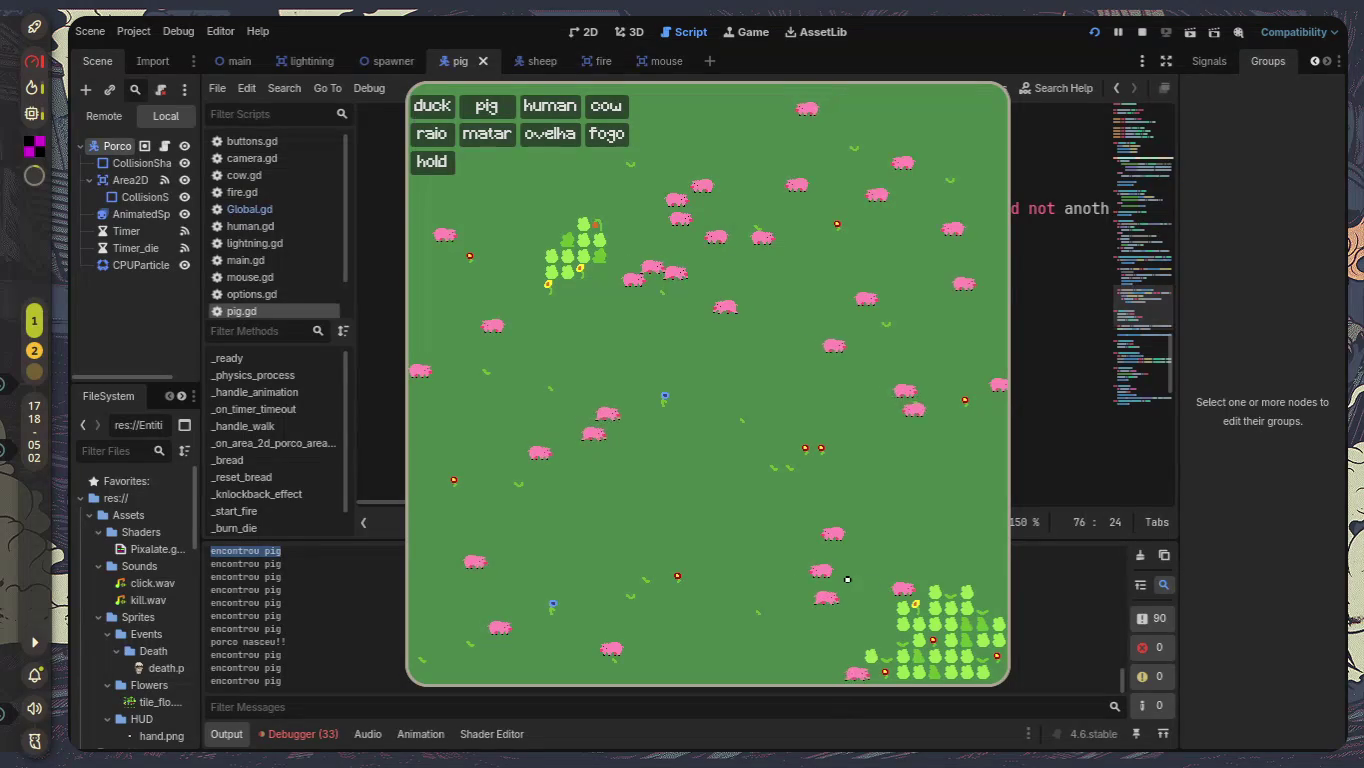
left_click(390, 648)
left_click(895, 395)
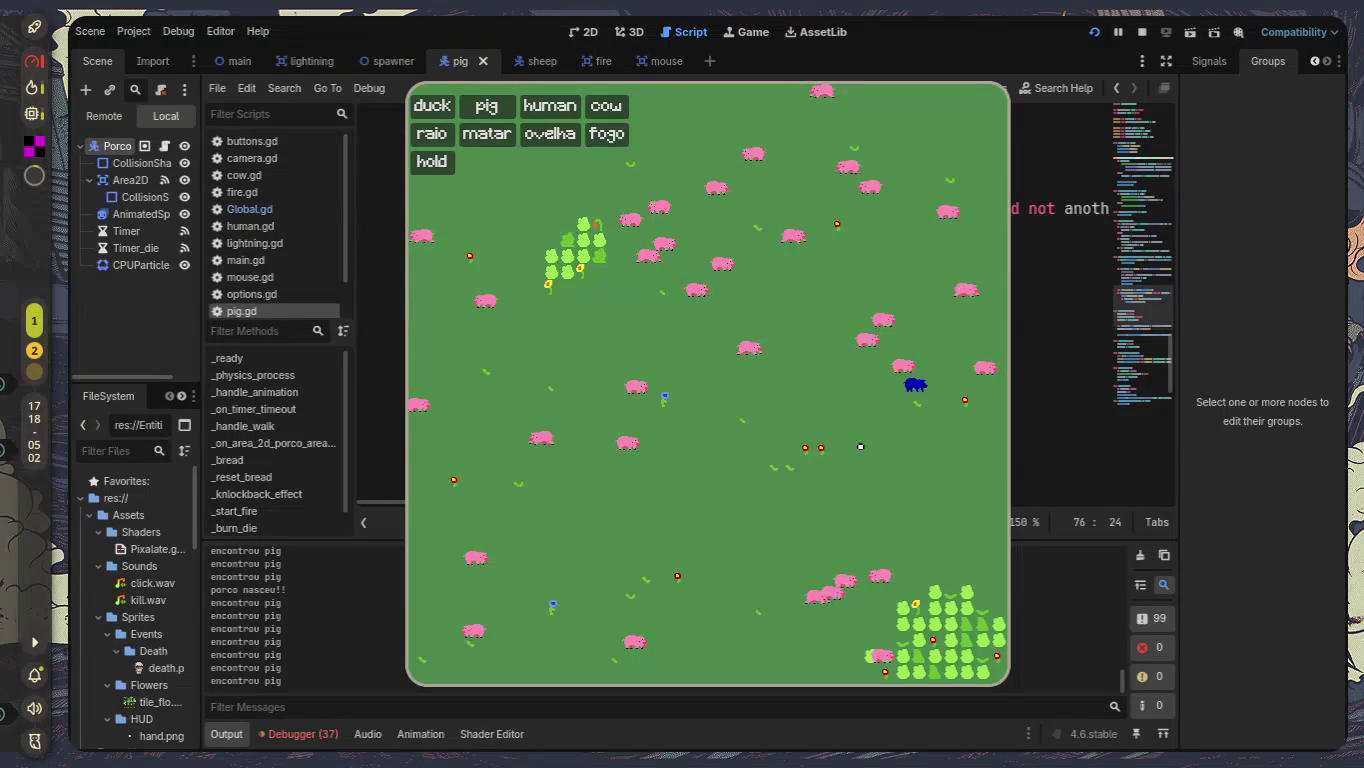
key("F8")
In pig.gd, insert a blank line after the 'porco nasceu!!' print in _ready, then switch to spawner.gd.
scroll(801, 435, "up", 10)
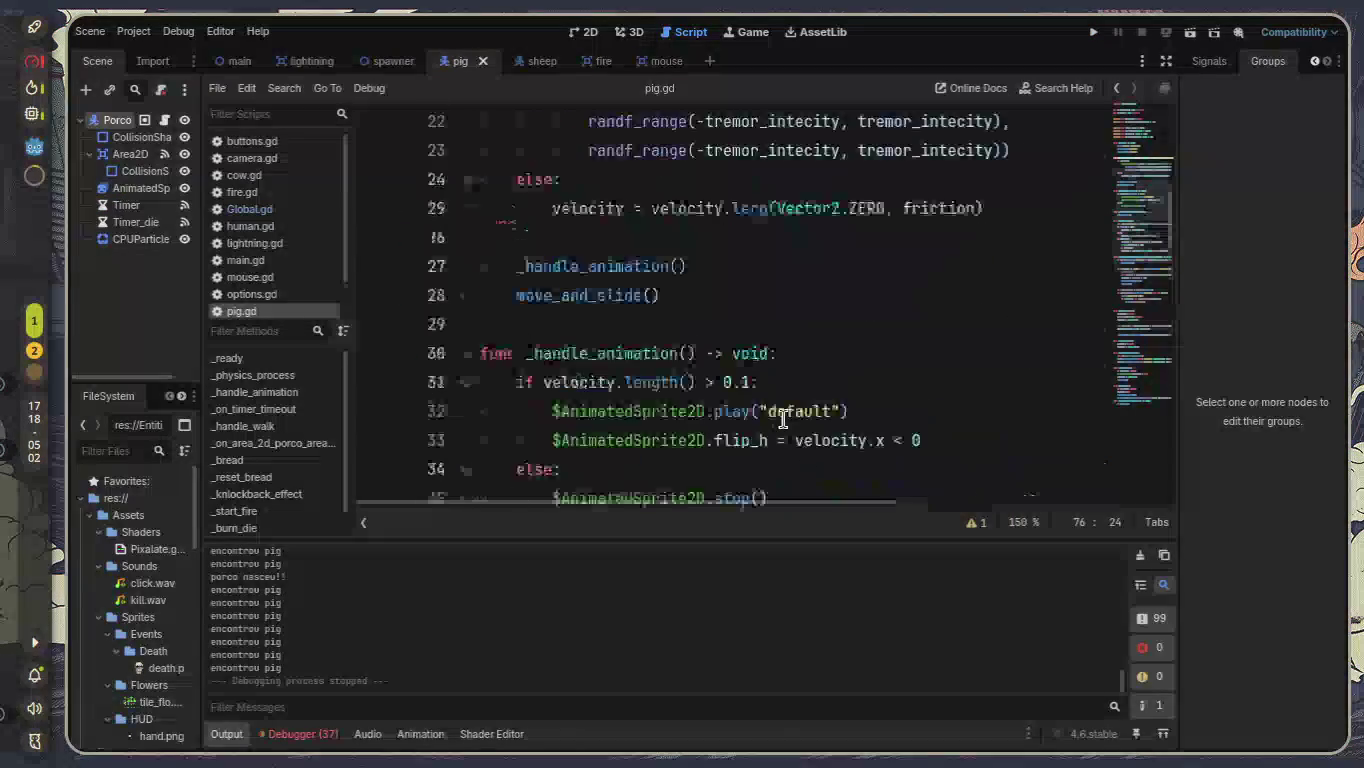
scroll(784, 419, "up", 4)
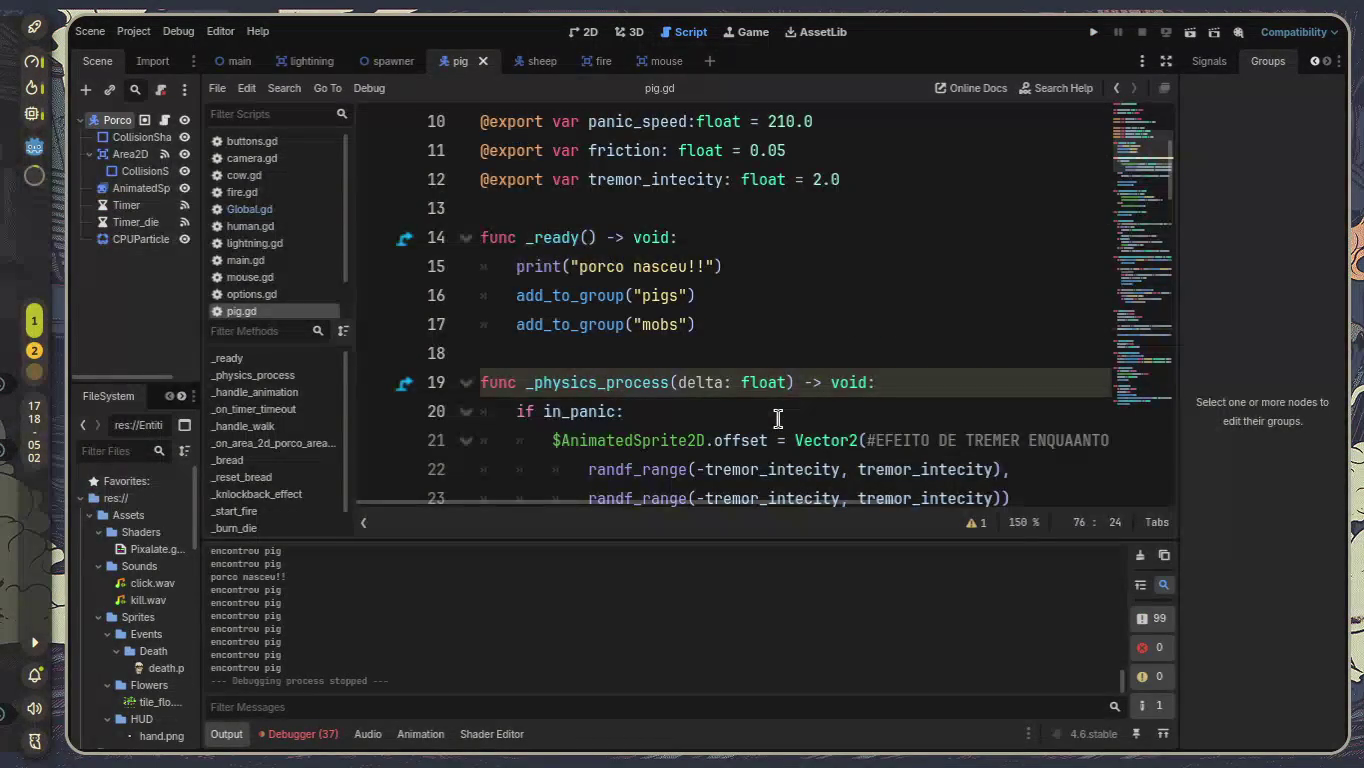
left_click(778, 418)
scroll(778, 418, "down", 1)
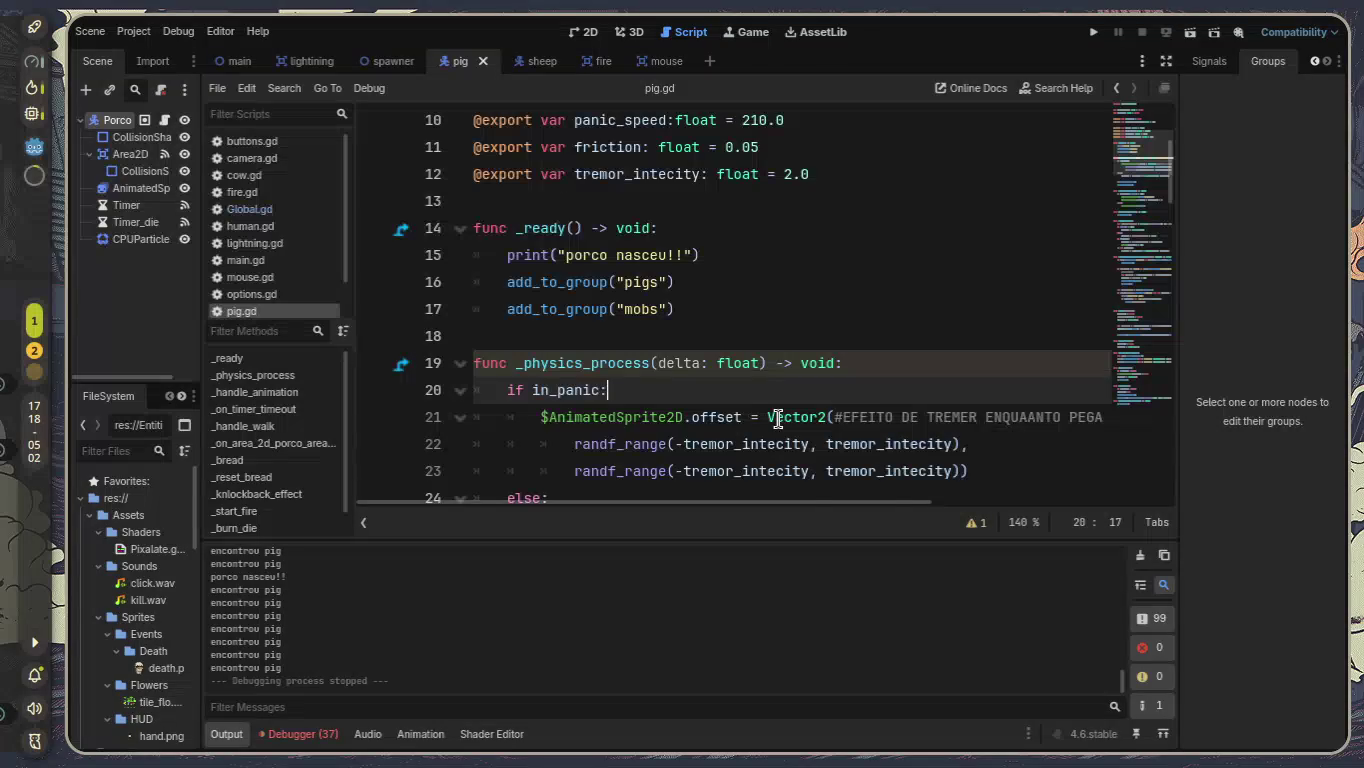
scroll(778, 418, "down", 1)
left_click(222, 740)
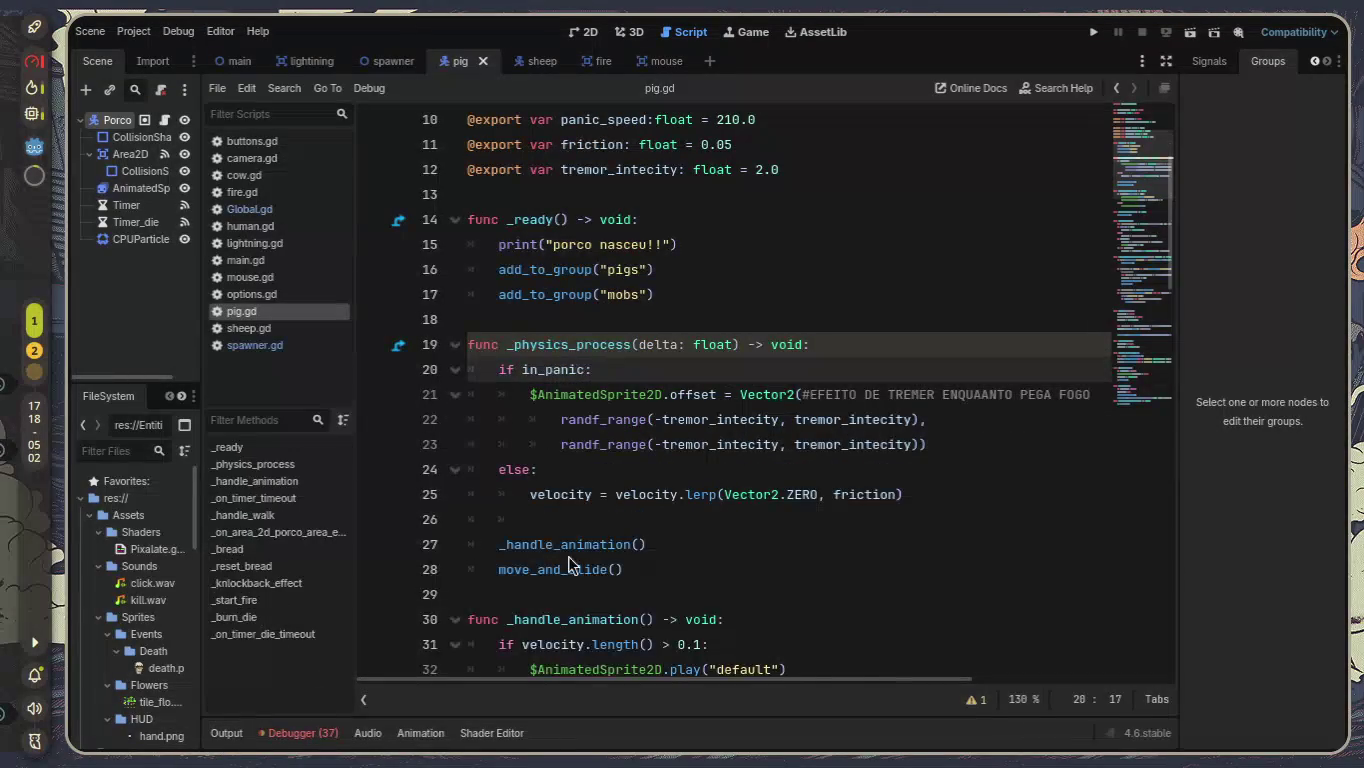
scroll(782, 435, "up", 3)
scroll(767, 450, "down", 1)
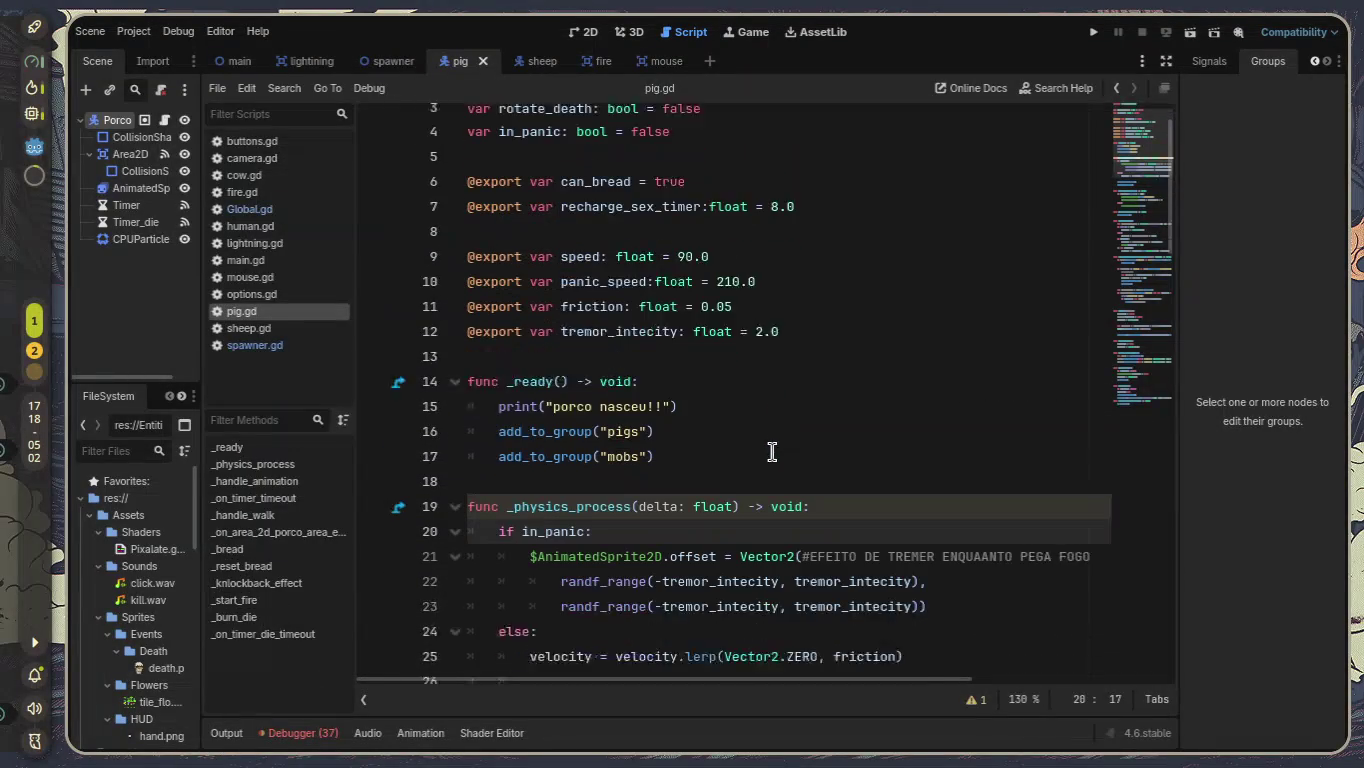
left_click(738, 396)
key("Return")
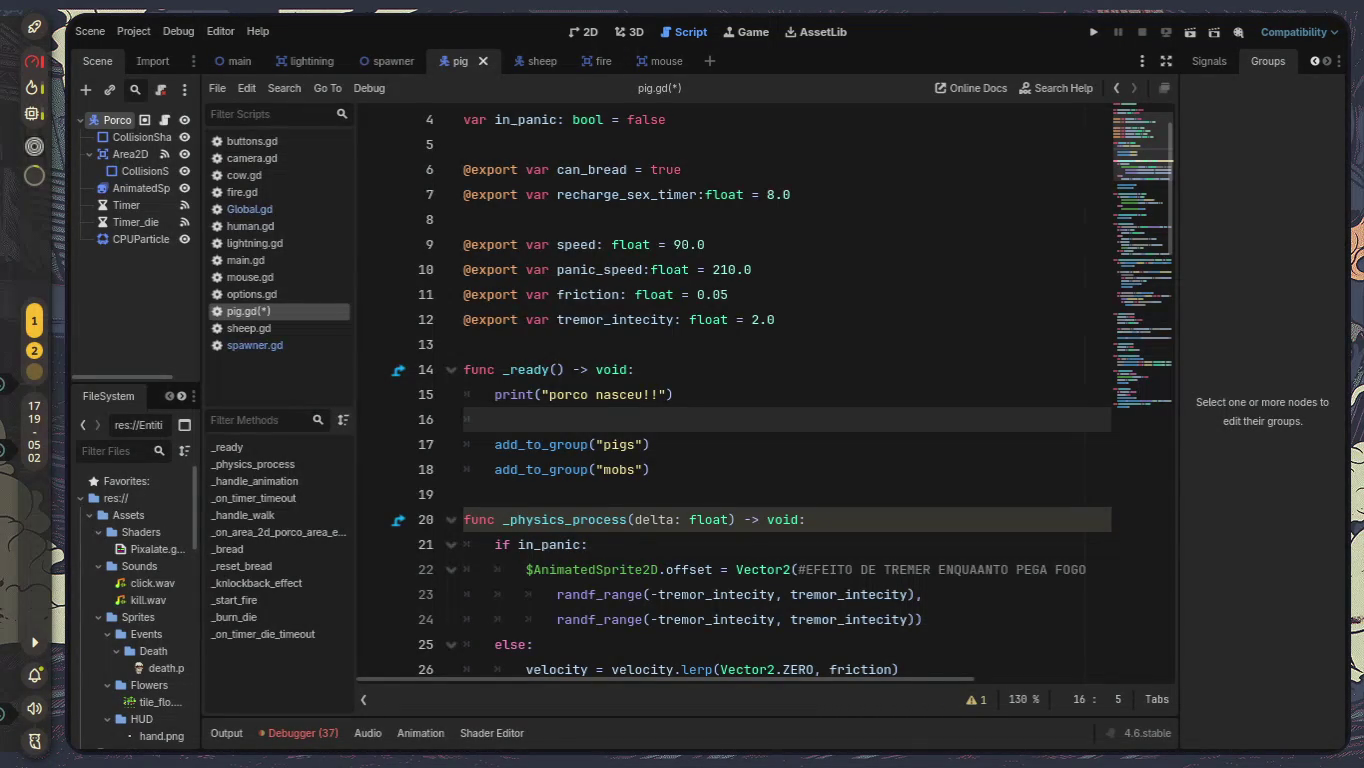
left_click(268, 345)
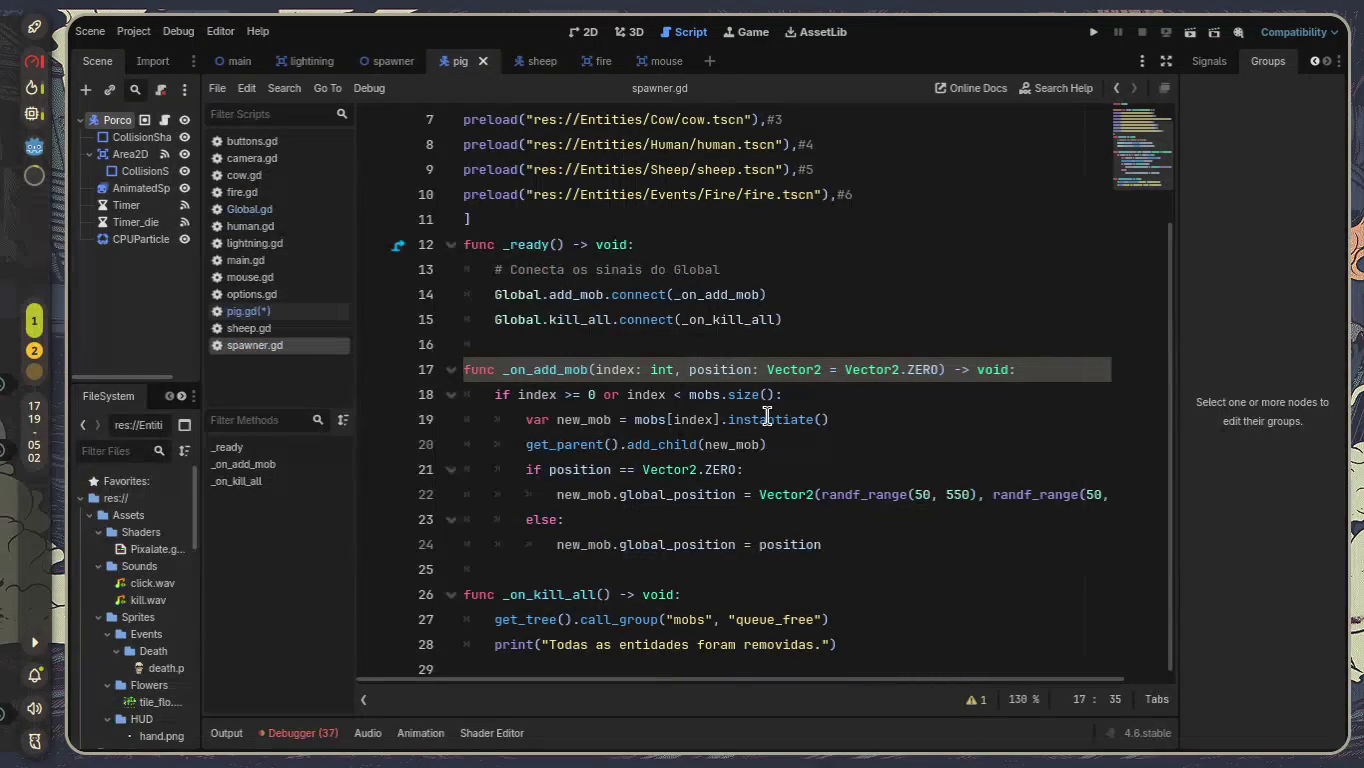
Delete the add_child(new_mob) call on line 20 and start typing 'call' after get_parent().
mouse_move(768, 415)
left_click(857, 554)
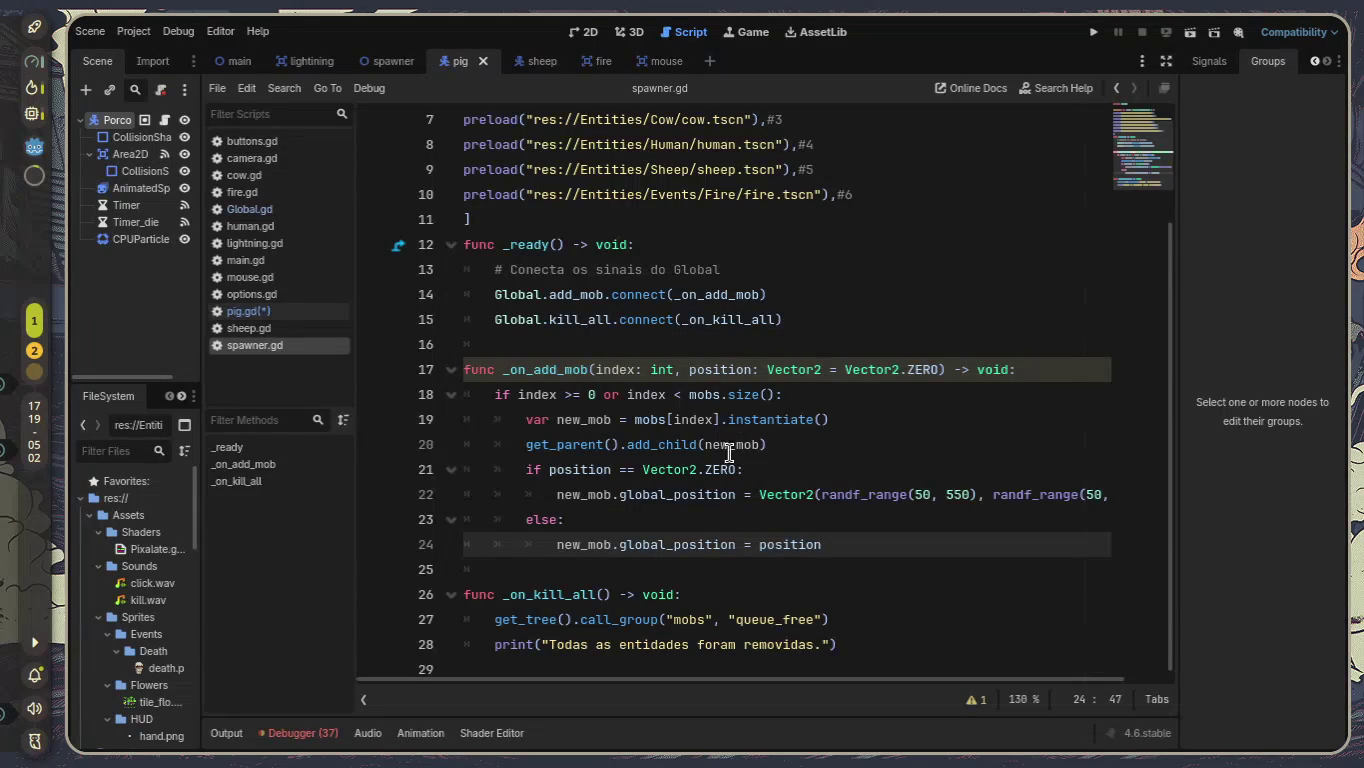
mouse_move(787, 448)
left_mouse_down()
mouse_move(509, 428)
mouse_move(505, 444)
mouse_move(521, 444)
mouse_move(477, 452)
left_mouse_up()
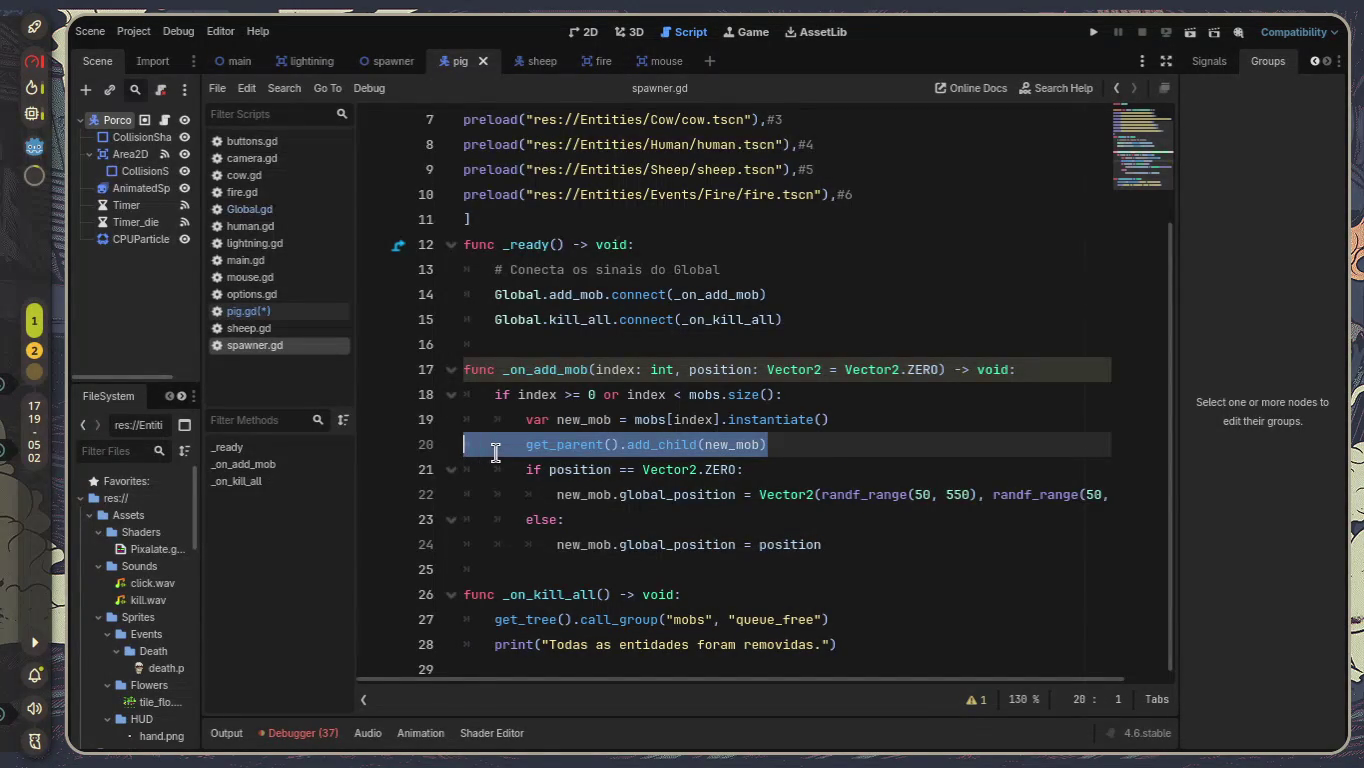
left_click(829, 447)
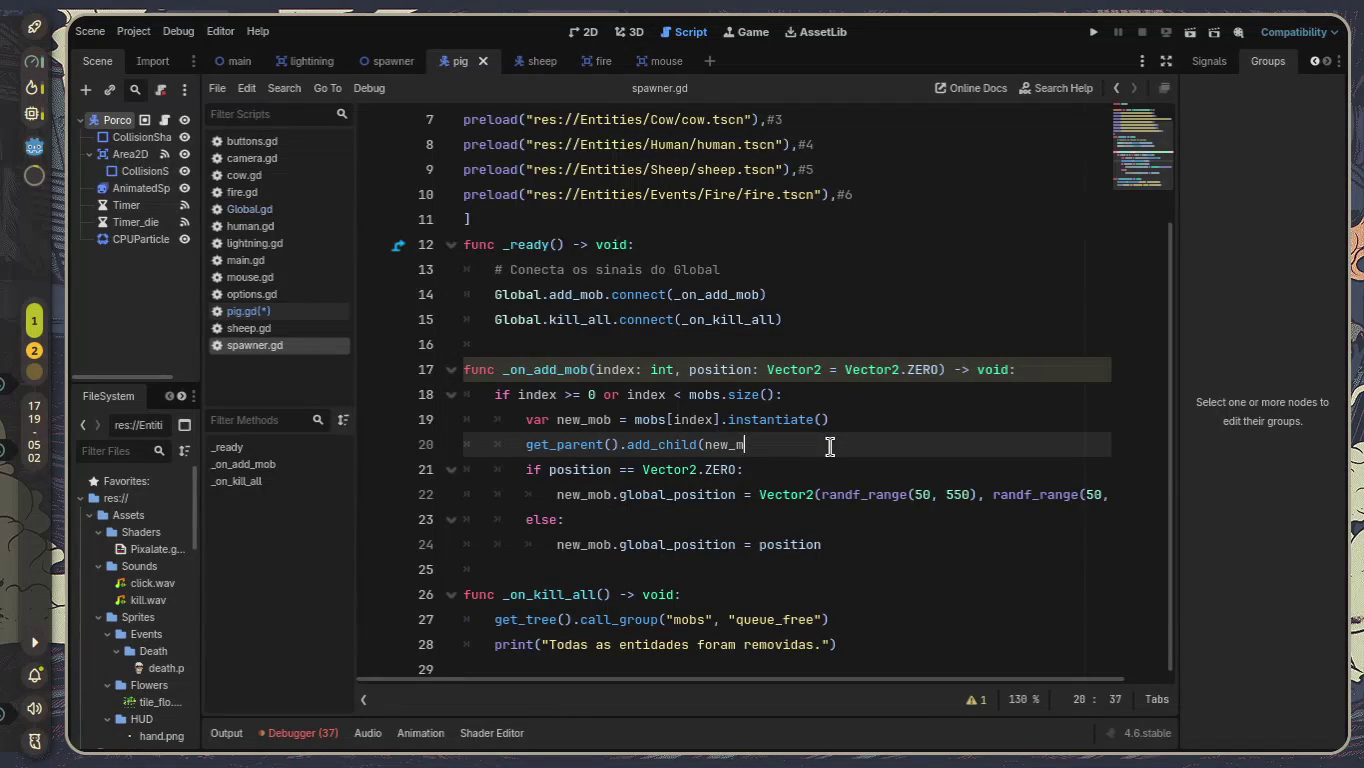
key("BackSpace")
key("BackSpace")
key("BackSpace")
type("call")
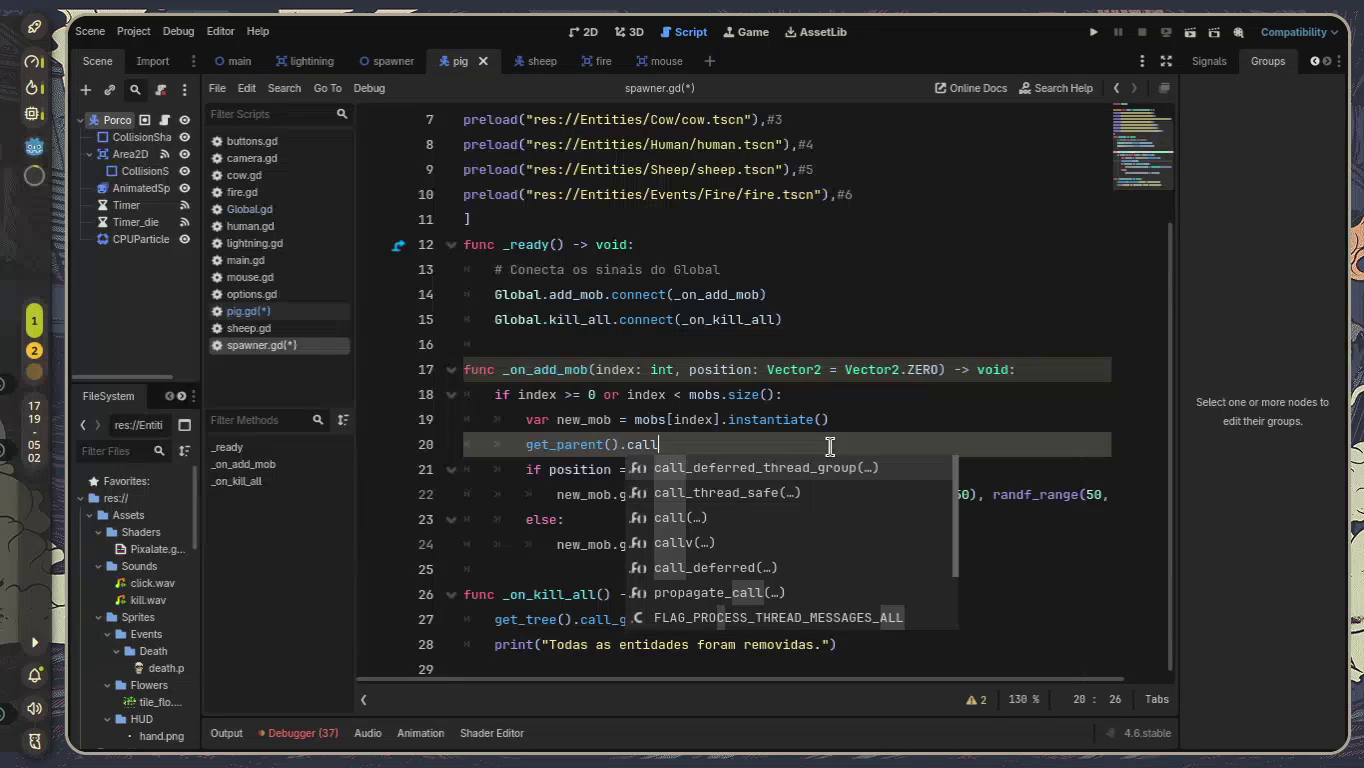
key("Down")
key("Down")
key("Down")
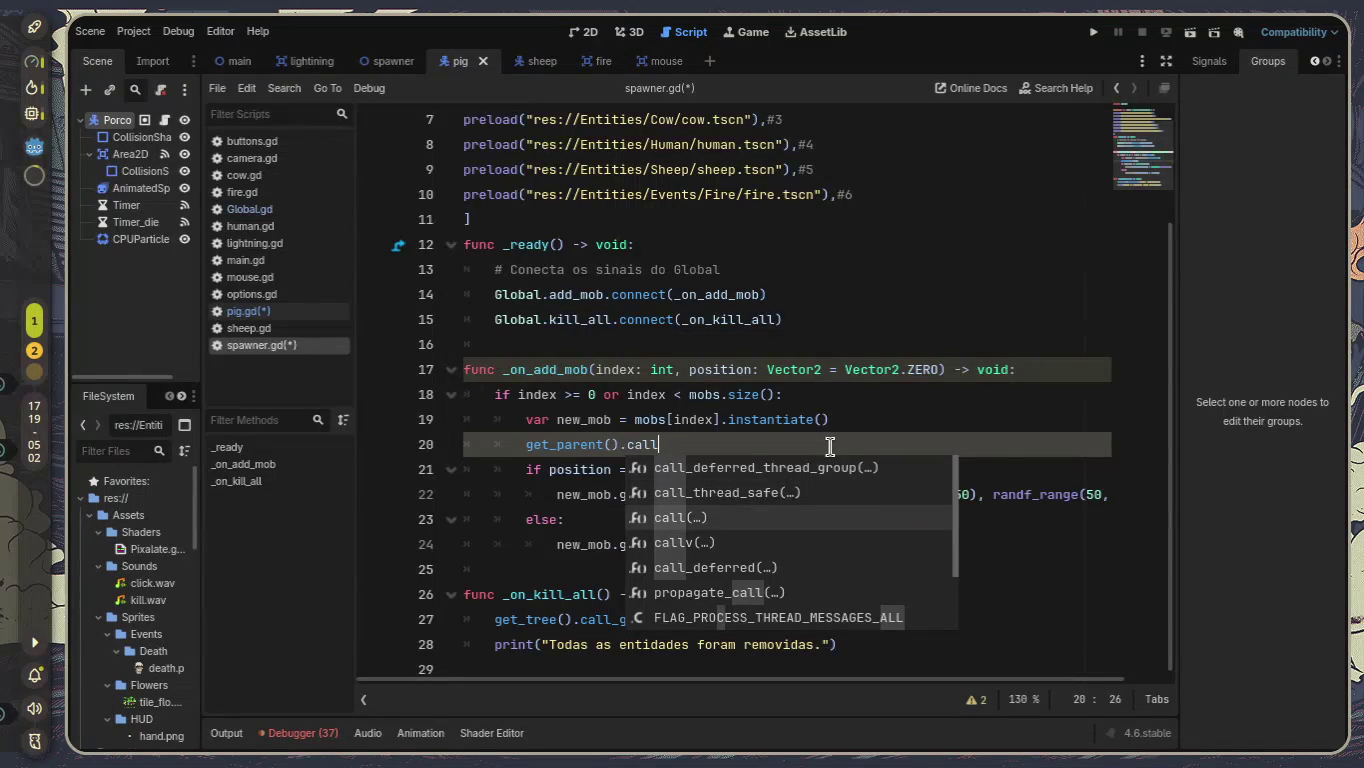
Insert call_deferred with a nested add_child(new_mob) argument using autocomplete.
key("Return")
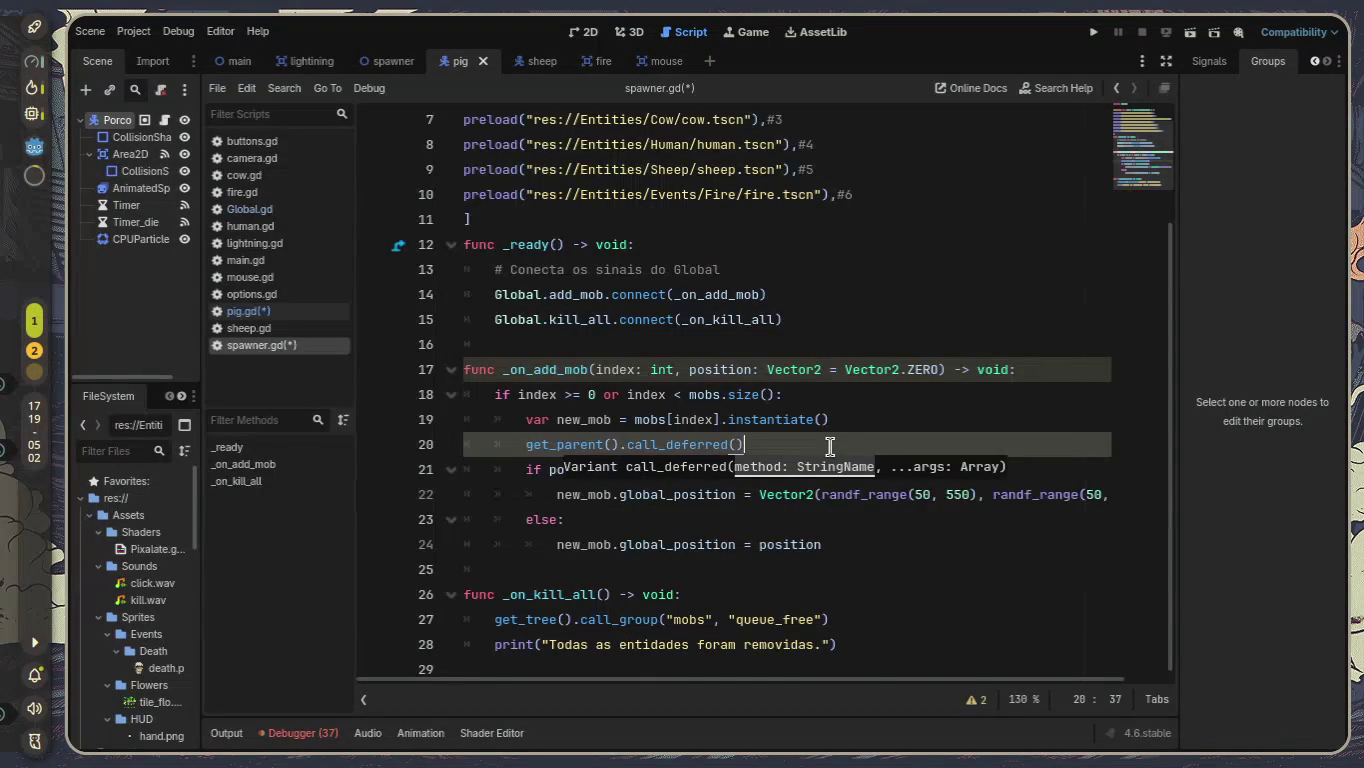
type(".a")
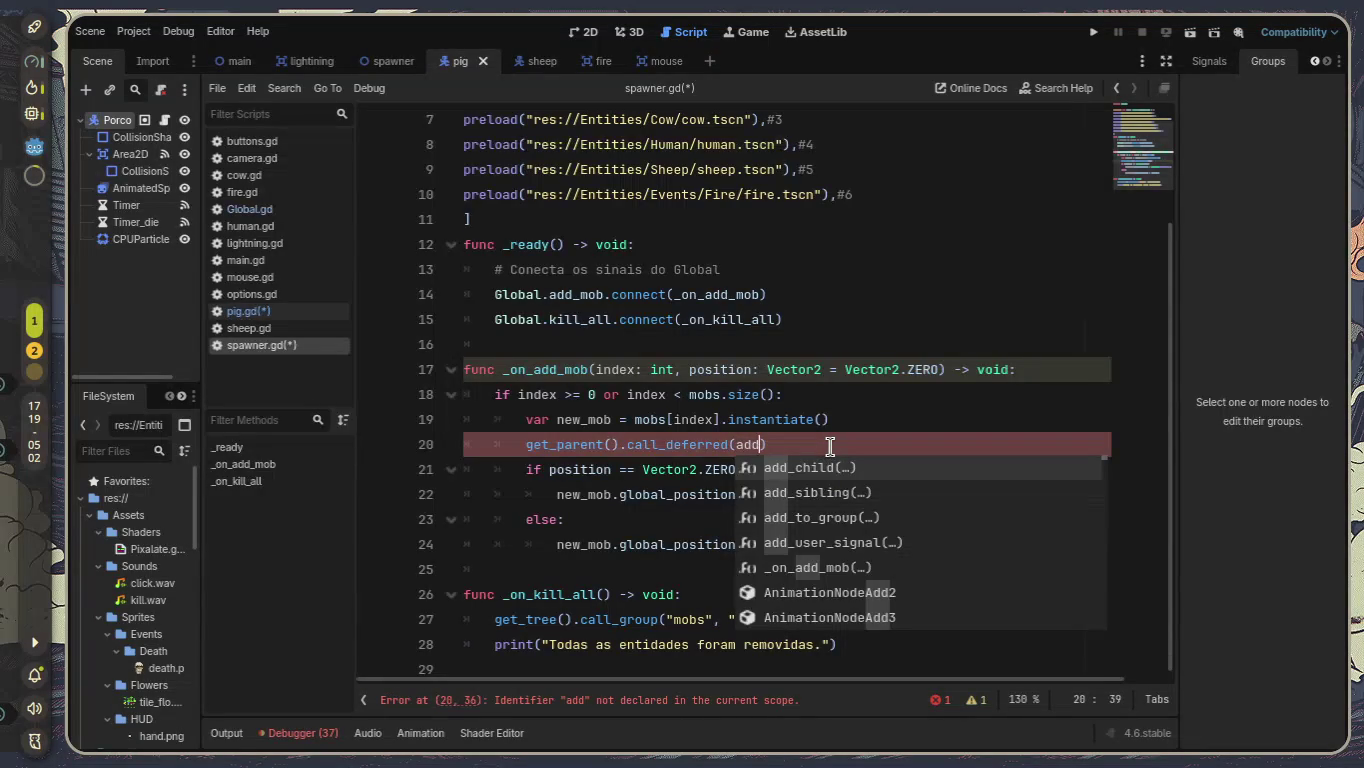
key("Return")
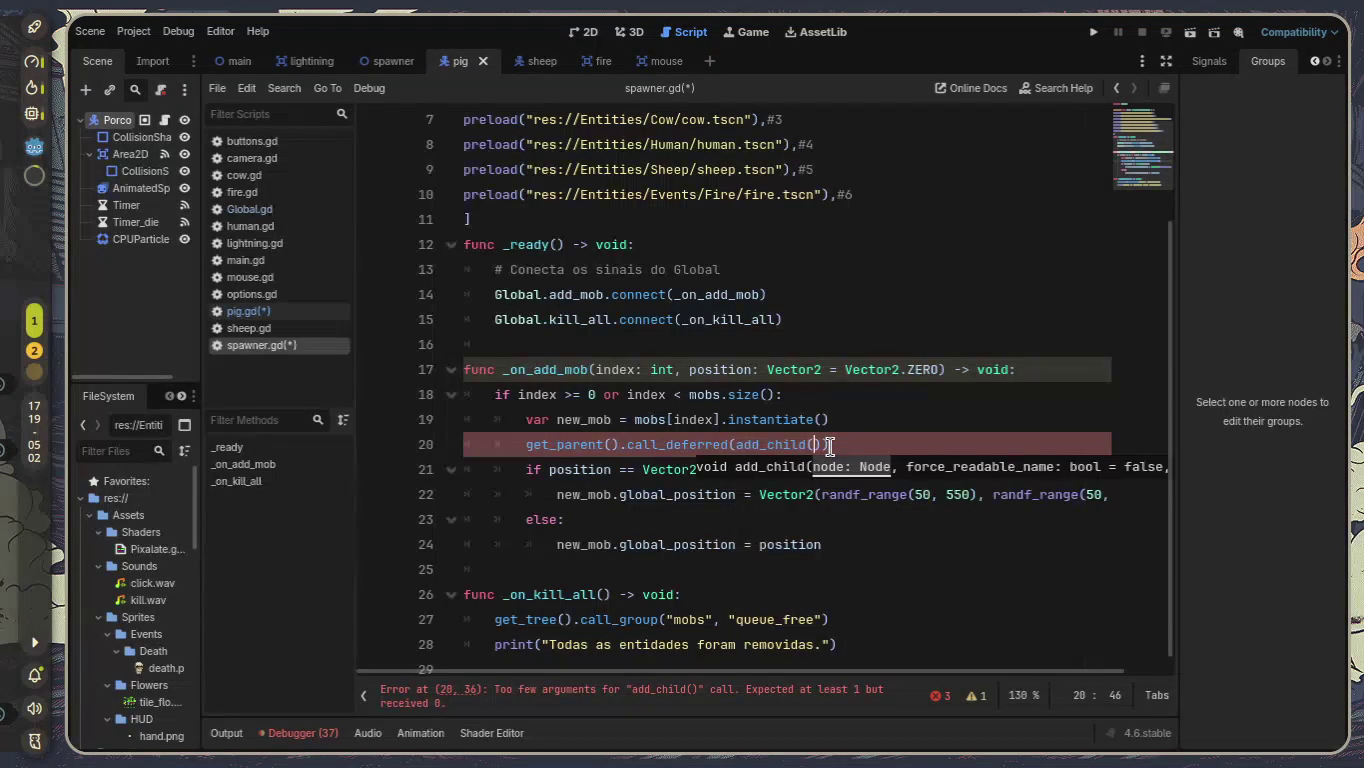
key("Return")
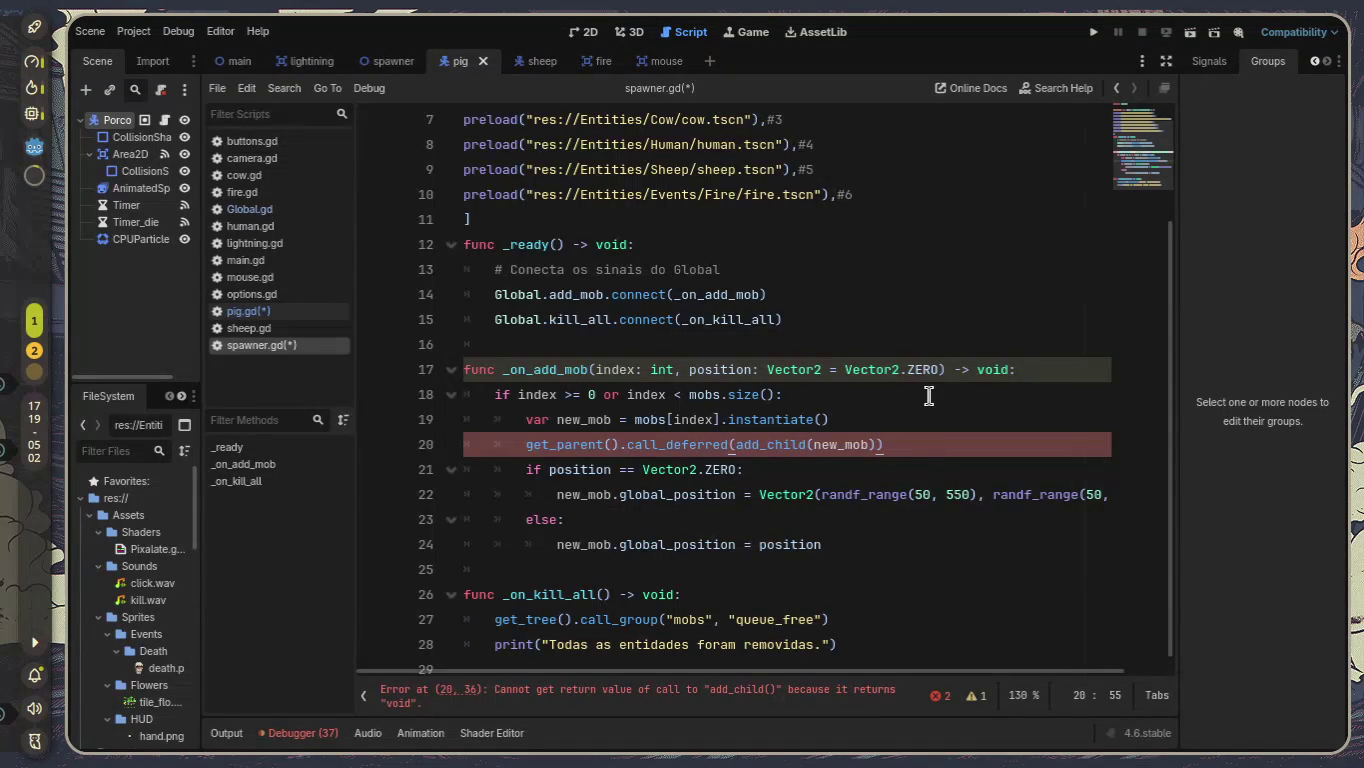
Fix the quotes and parentheses so line 20 reads get_parent().add_child(new_mob) #ADICIONAR.
key("Left")
key("Left")
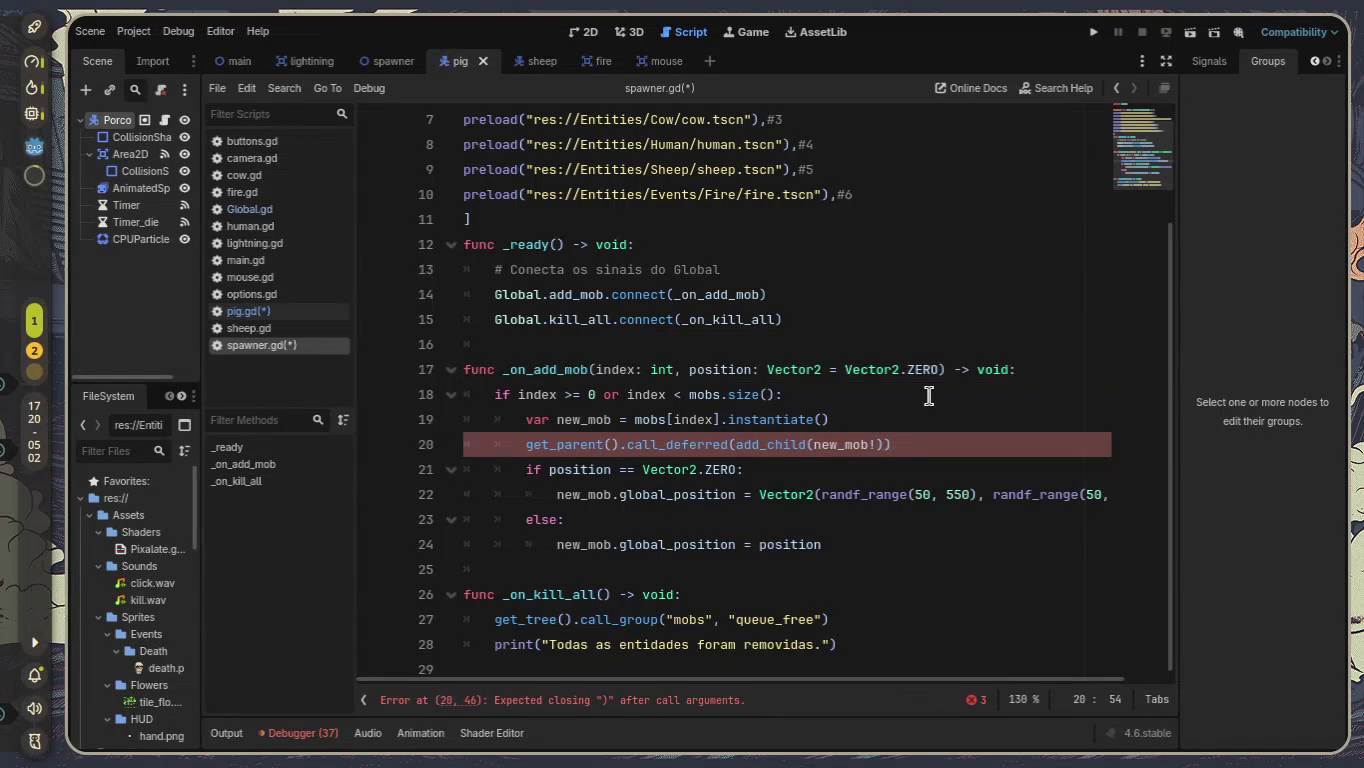
type("\"\"")
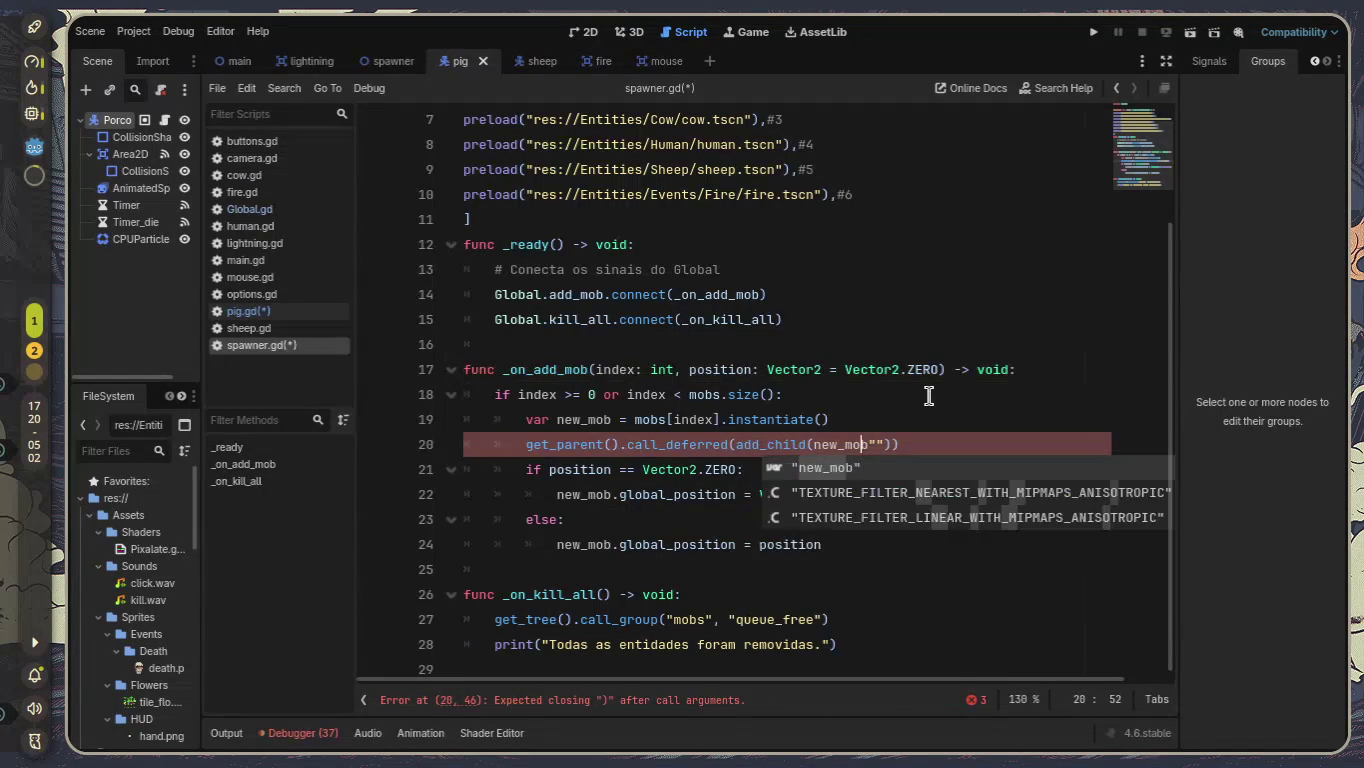
key("BackSpace")
key("Left")
key("Left")
key("Left")
key("Left")
key("Left")
key("Left")
type("\"")
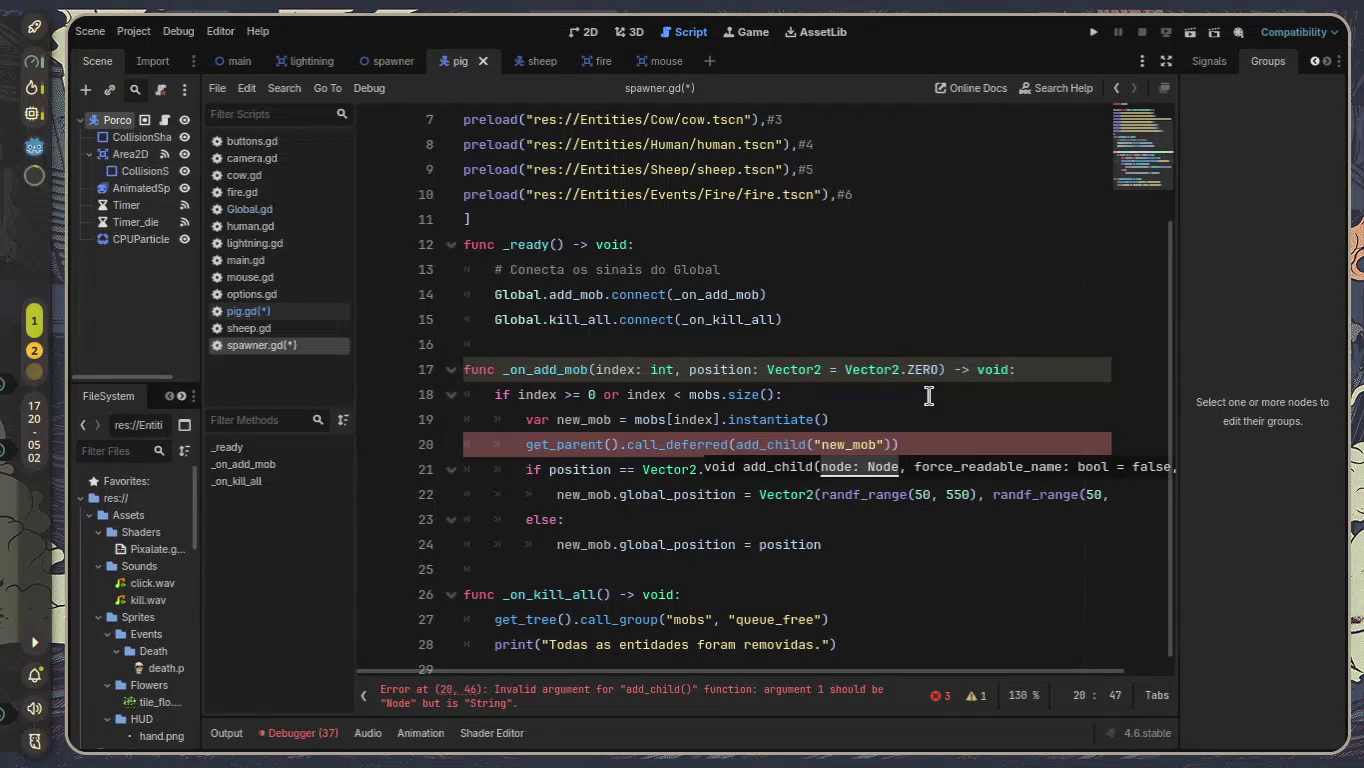
key("Right")
key("Right")
key("Right")
key("Right")
key("Left")
key("Left")
key("Left")
key("BackSpace")
key("Right")
key("Right")
key("Right")
key("BackSpace")
key("BackSpace")
key("BackSpace")
key("BackSpace")
type("().add_c")
key("BackSpace")
key("BackSpace")
key("BackSpace")
type("add_child(new_mob)")
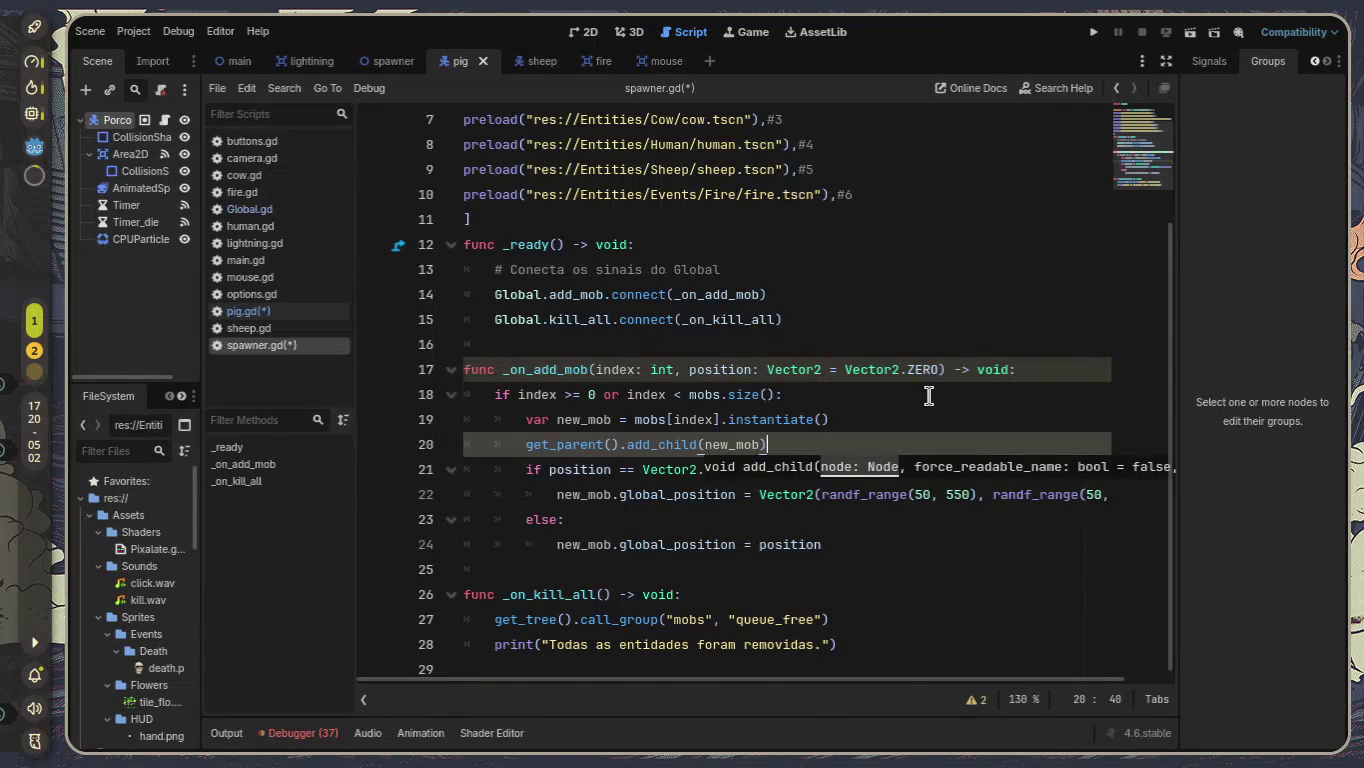
type(" #ADIC")
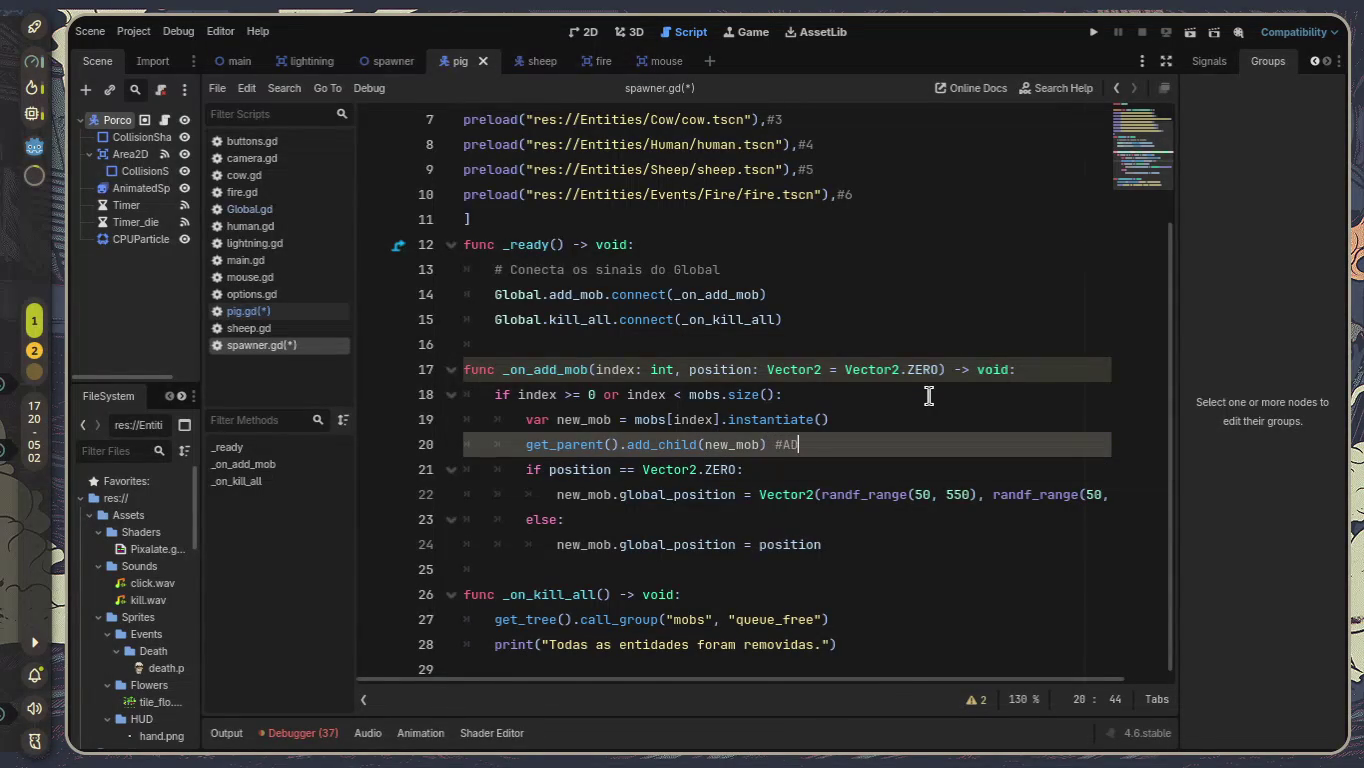
type("IONAR")
Rewrite the line 20 comment as '#TO DO: ADICIONAR CALL'.
key("BackSpace")
key("BackSpace")
key("BackSpace")
key("BackSpace")
key("BackSpace")
type("TO DO?")
key("BackSpace")
type(": AD")
type("D")
key("BackSpace")
type("ICIONAR CALL")
type(" DE")
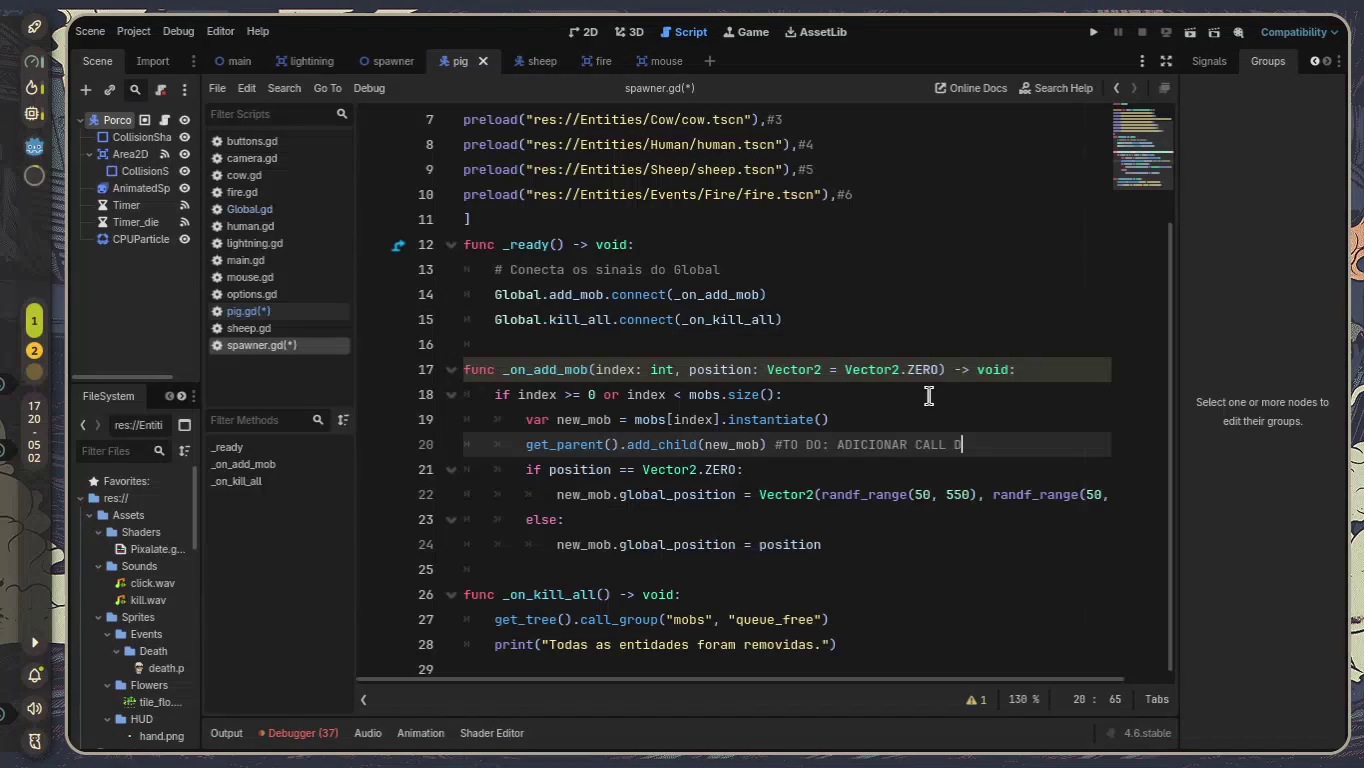
key("BackSpace")
key("BackSpace")
Finish the comment as 'TO DO: ADICIONAR_CALL DEFFEARD SLA O NOEM' and save the scripts.
key("Left")
key("Left")
key("Left")
key("BackSpace")
type("_")
key("Left")
key("Left")
key("Left")
key("Right")
key("Right")
key("Right")
key("Left")
key("Left")
type("DEFFER")
key("BackSpace")
type("ARD SLA O NOEM")
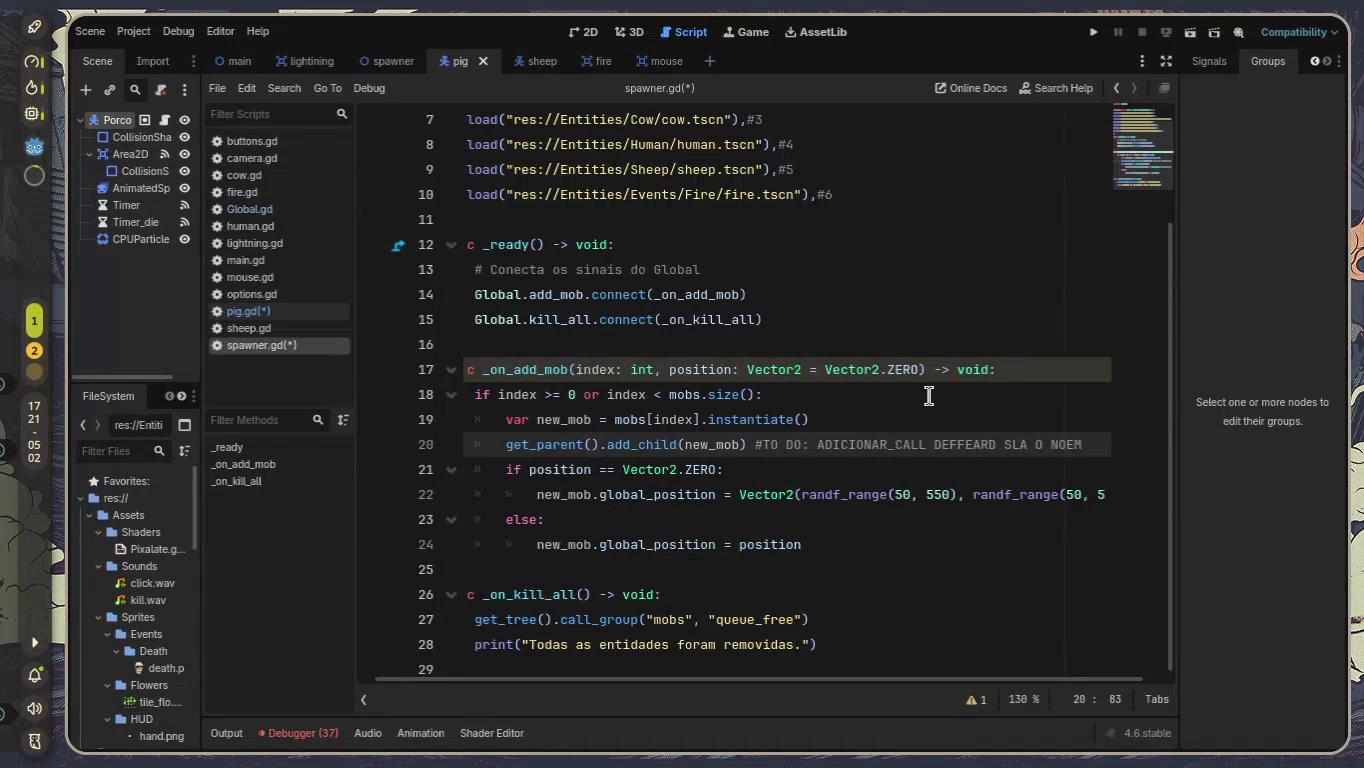
key("ctrl+s")
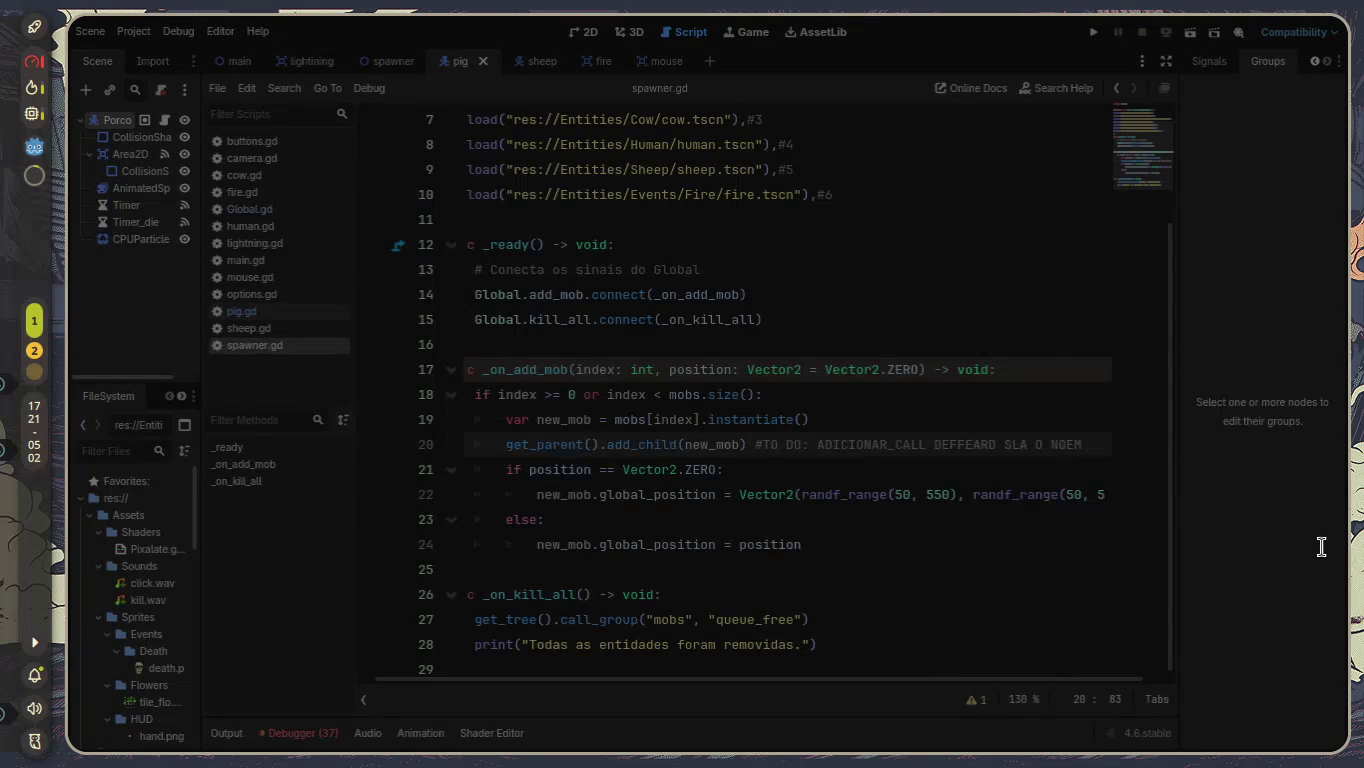
key("alt+Tab")
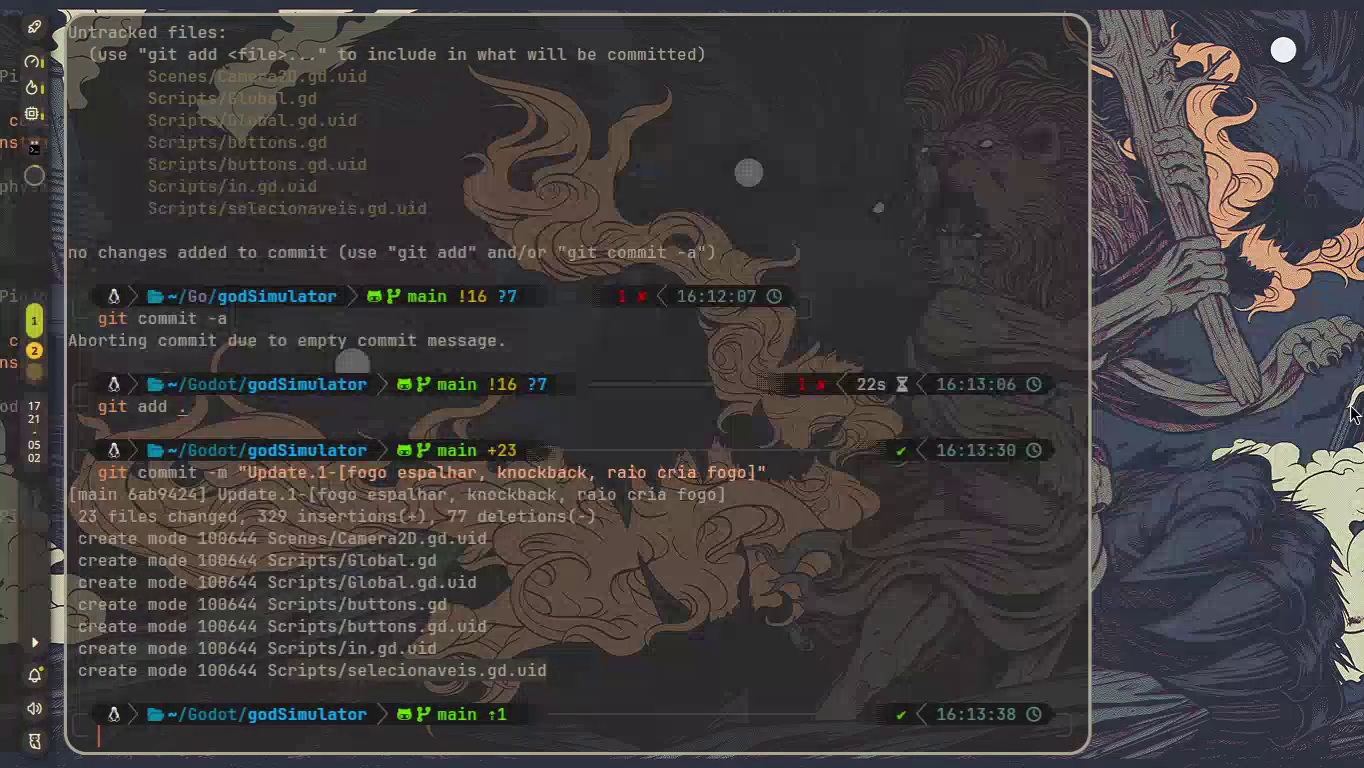
In the terminal, step up five directory levels with '..' to reach the root /.
key("alt+Tab")
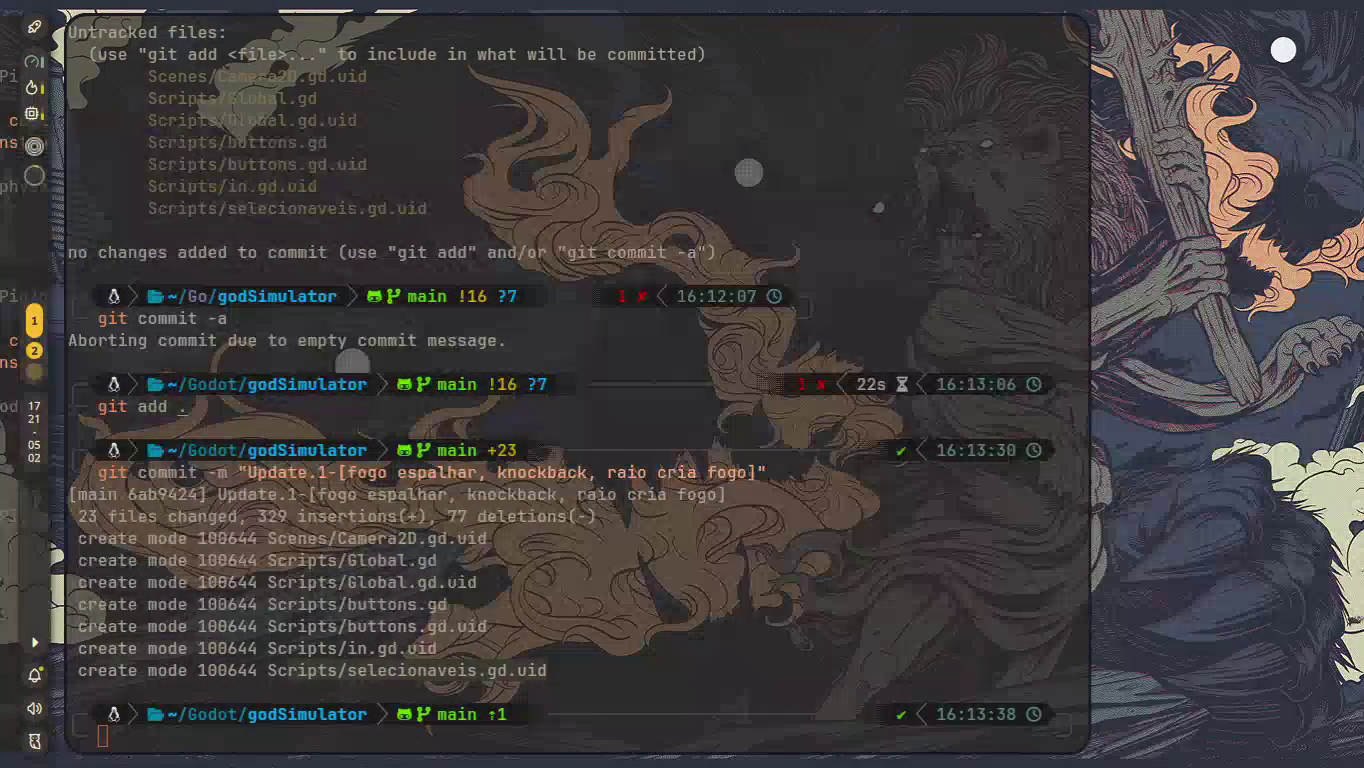
key("alt+Tab")
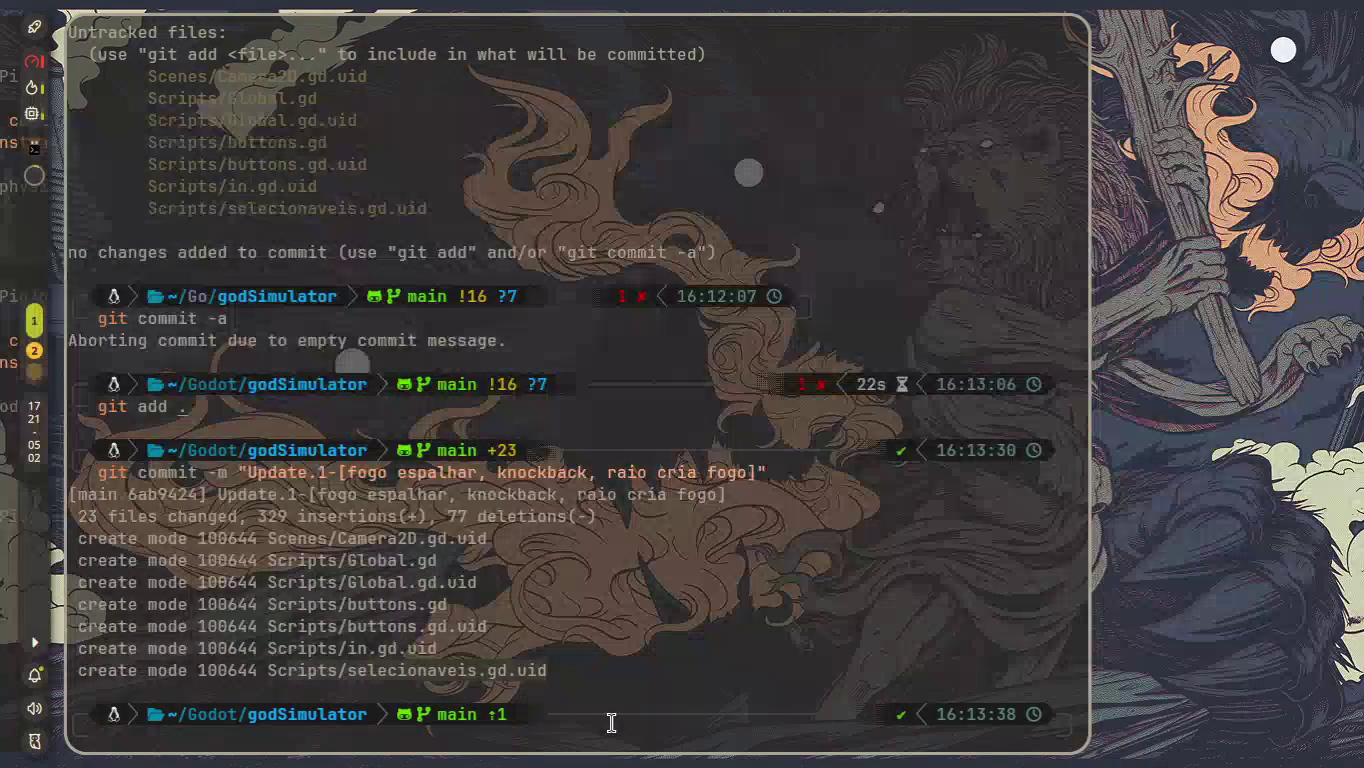
type("..")
key("Return")
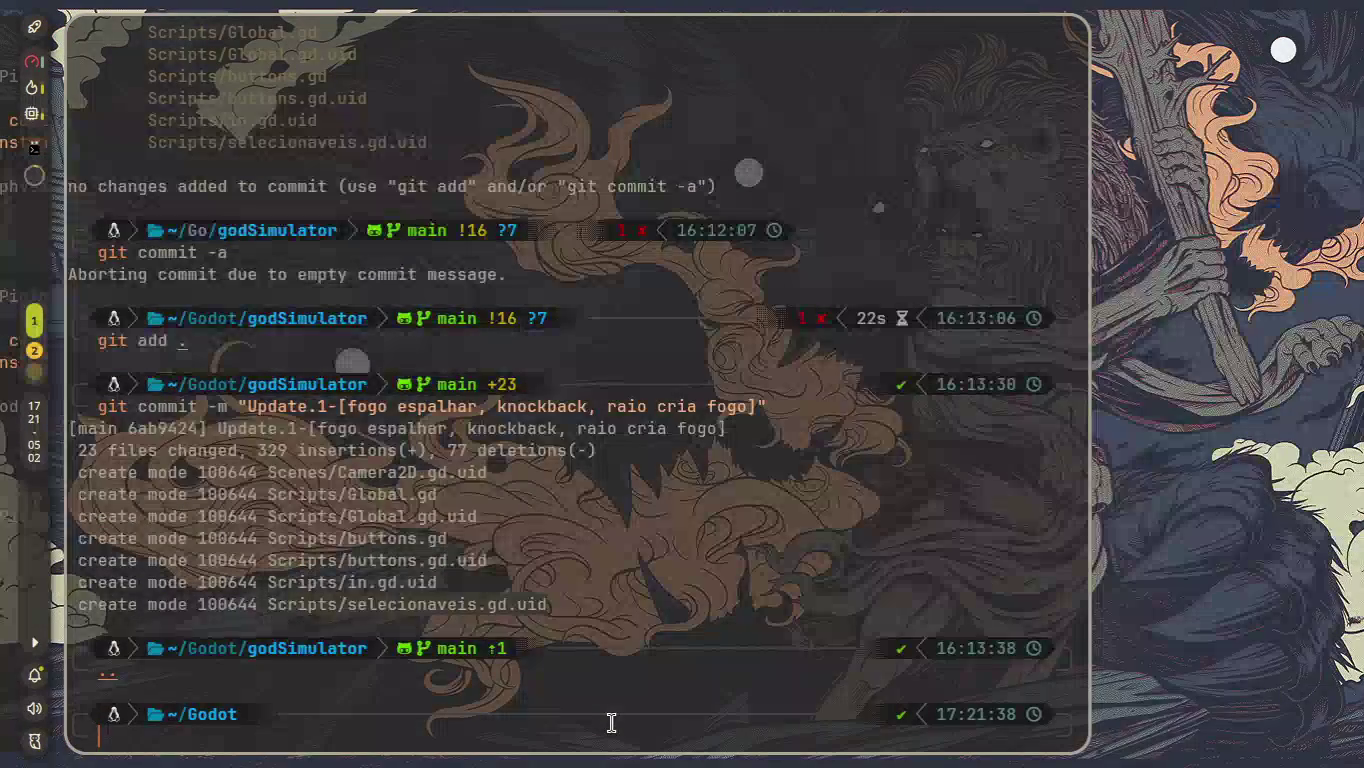
type("..")
key("Return")
type("..")
key("Return")
type("..")
key("Return")
type("..")
key("Return")
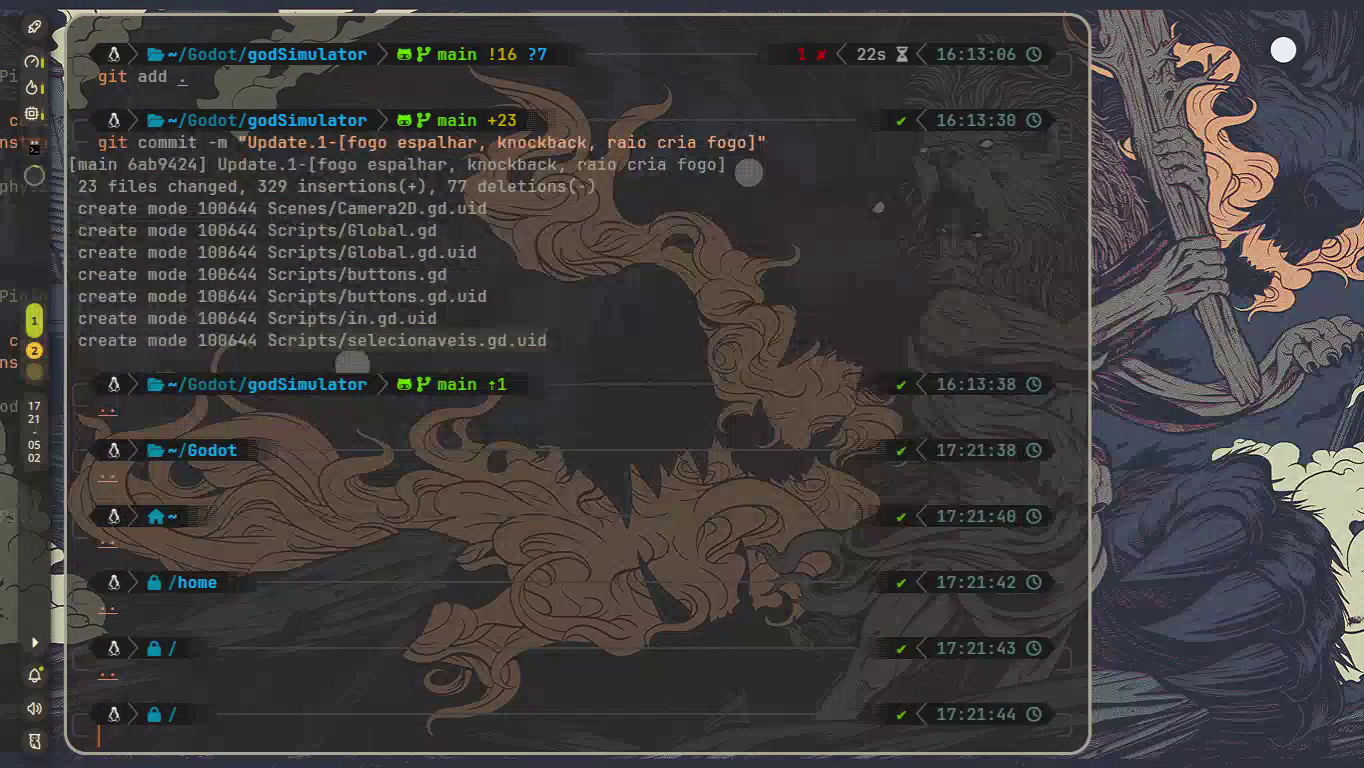
Type a joke destructive command at the / prompt without running it, then erase its ending.
type("sudo pacma")
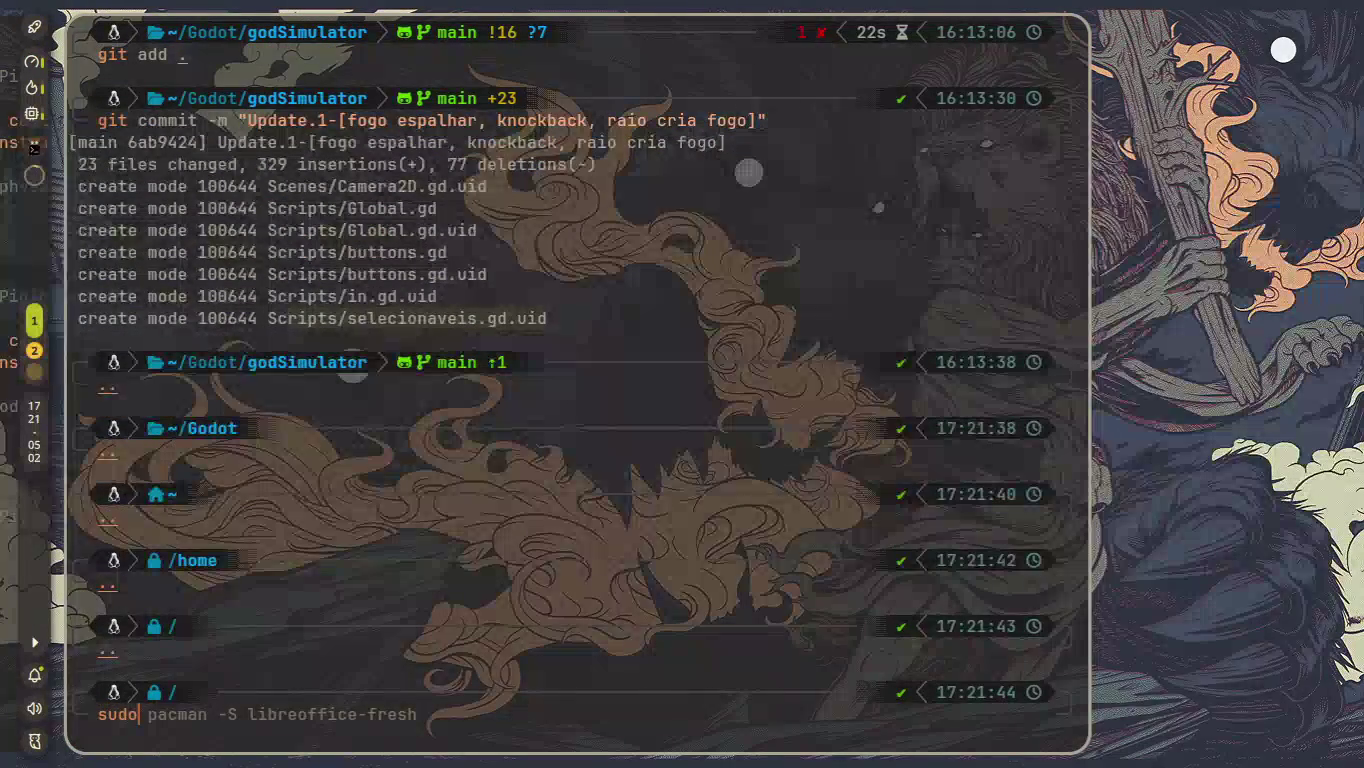
type("n ")
type("rm -rf ")
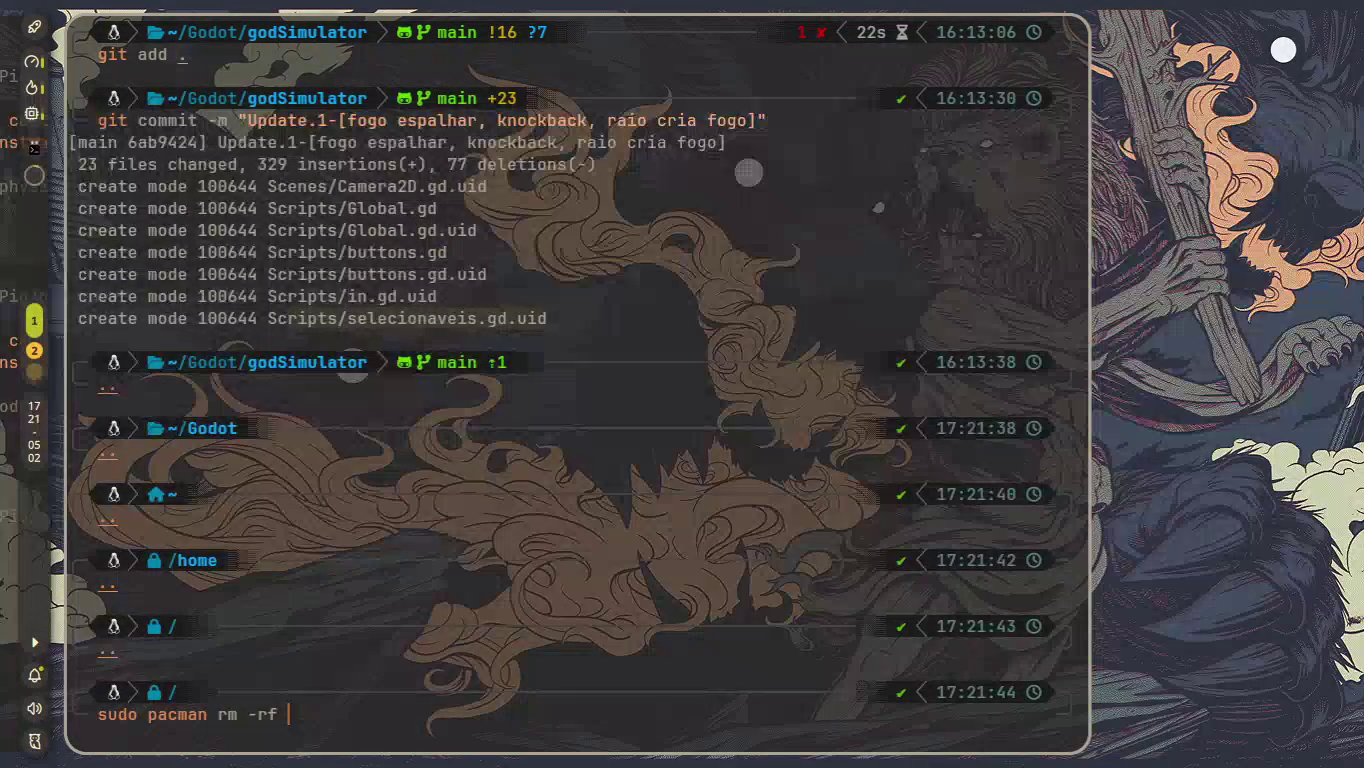
type("/")
type("$")
key("BackSpace")
key("BackSpace")
key("BackSpace")
key("BackSpace")
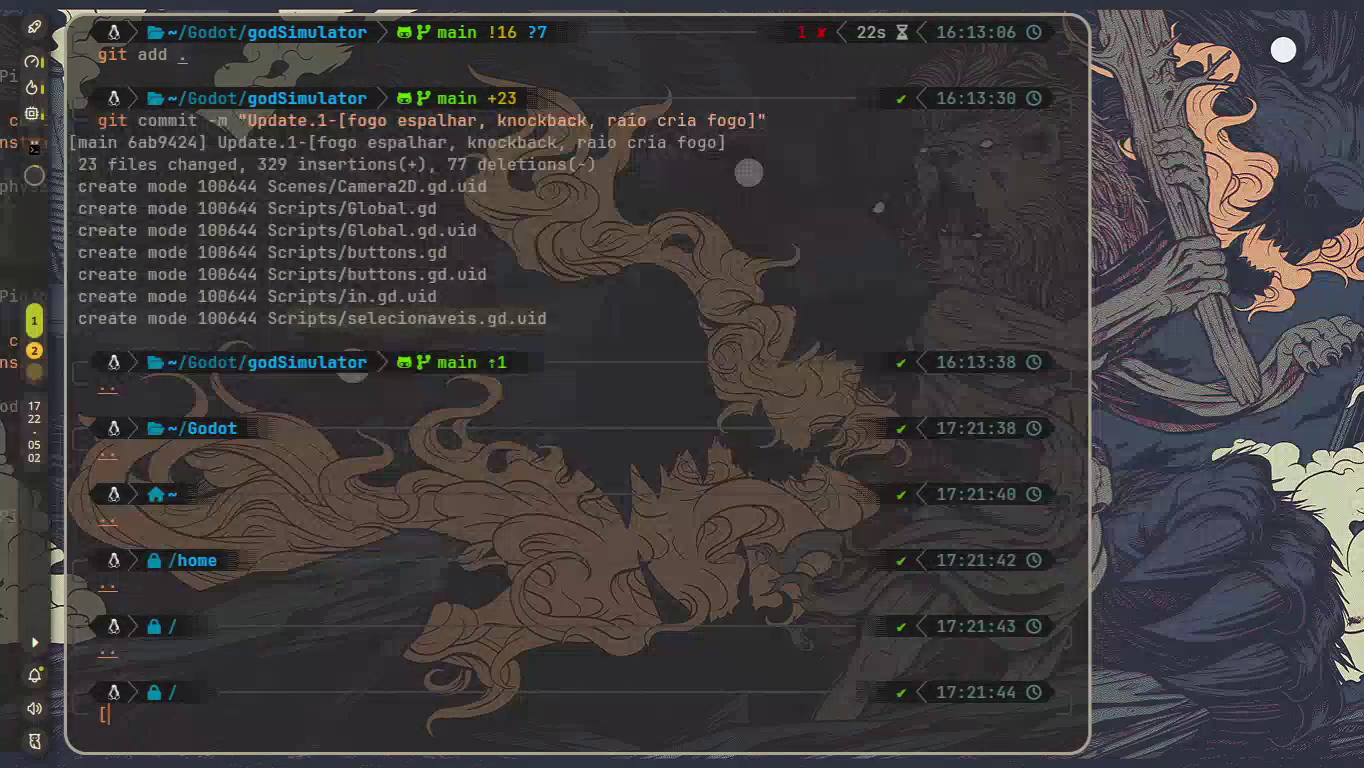
type("{}")
key("Left")
type(":")
key("Right")
type("|")
key("Left")
key("Left")
key("Left")
type(":")
key("Right")
key("Right")
key("Right")
key("BackSpace")
key("BackSpace")
key("BackSpace")
key("BackSpace")
key("BackSpace")
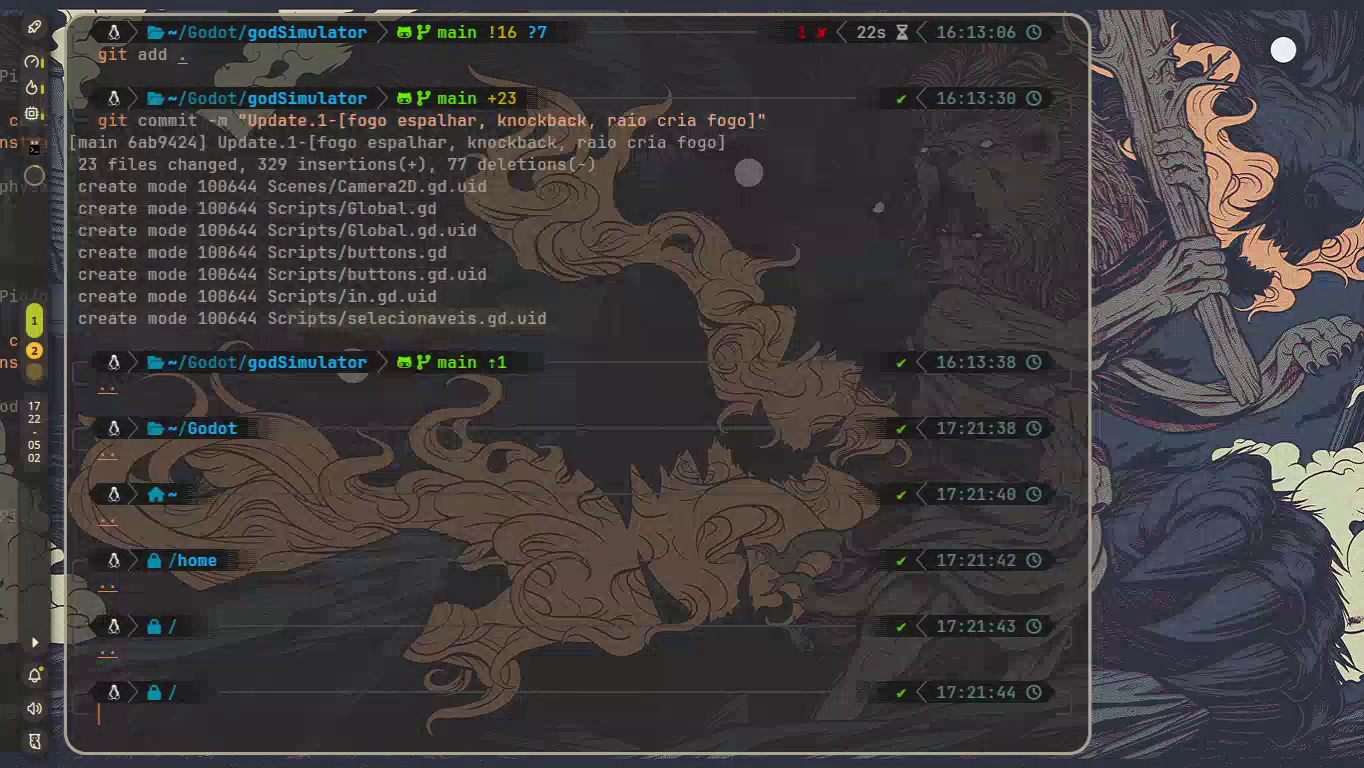